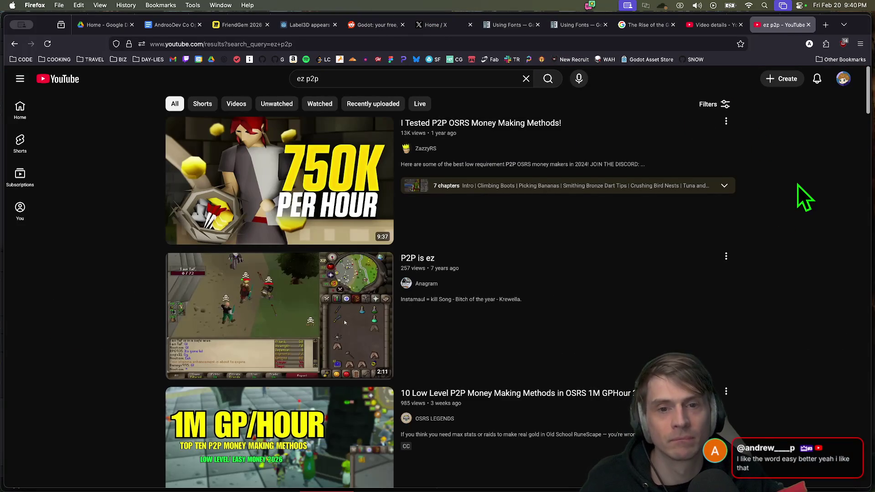
# Scroll through the YouTube results, then close that tab to return to the script
pyautogui.scroll(-2, 798, 185)
pyautogui.scroll(-9, 797, 185)
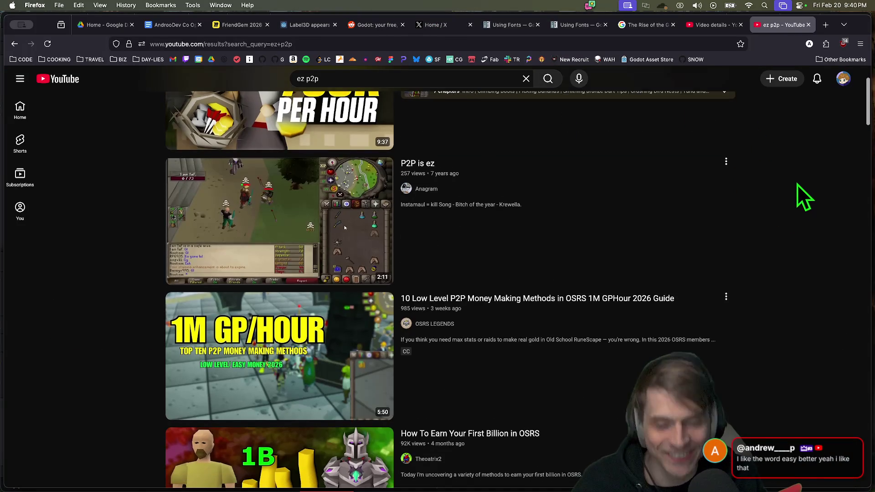
pyautogui.scroll(-20, 774, 235)
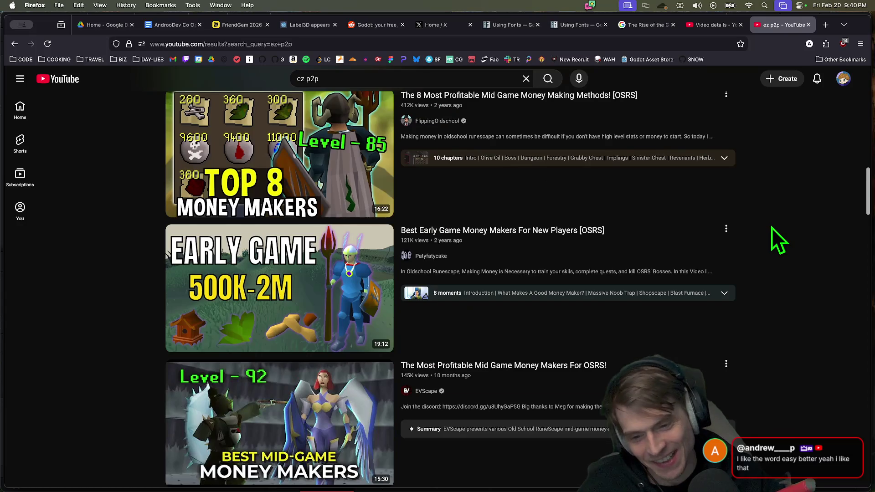
pyautogui.scroll(-8, 753, 273)
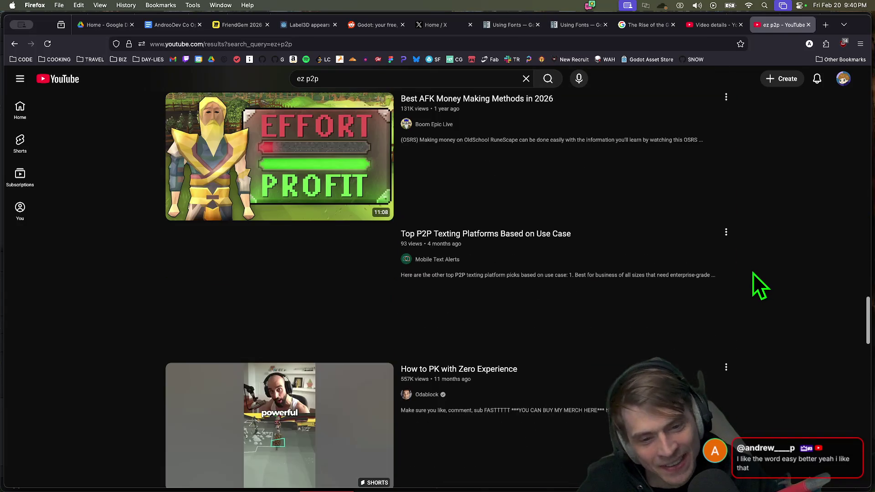
pyautogui.scroll(17, 752, 273)
pyautogui.scroll(10, 747, 275)
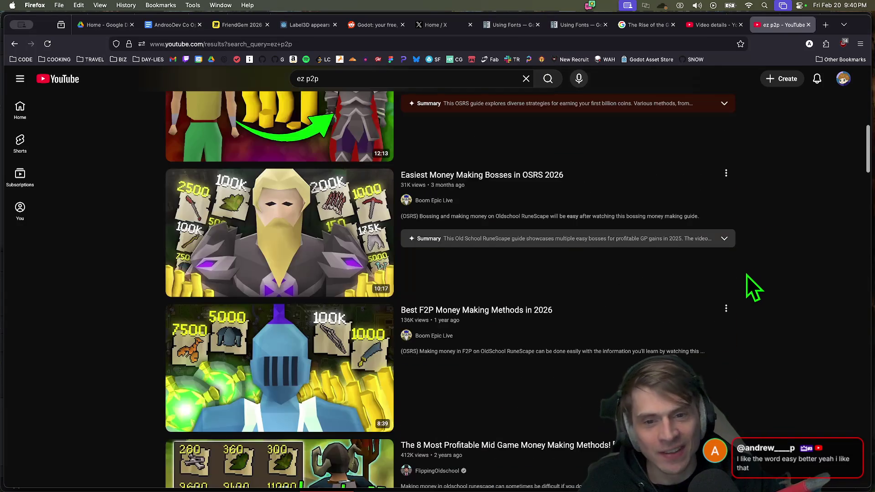
pyautogui.scroll(8, 746, 277)
pyautogui.scroll(4, 744, 282)
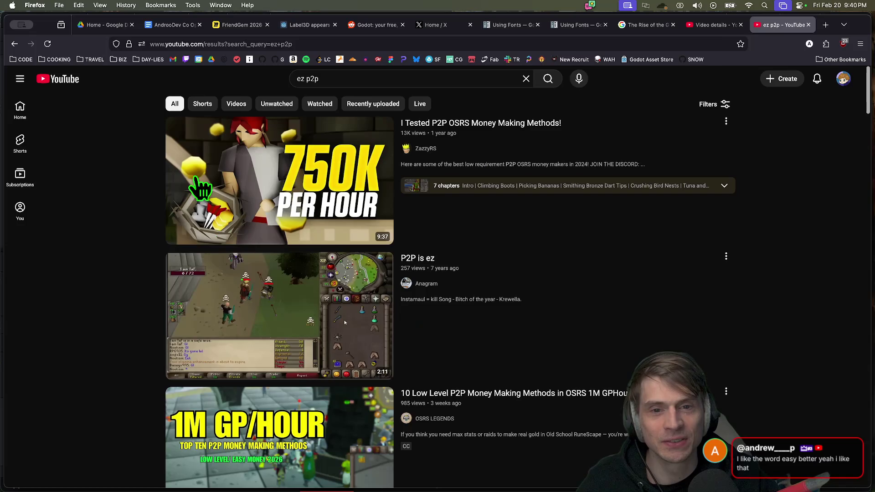
pyautogui.press('super+w')
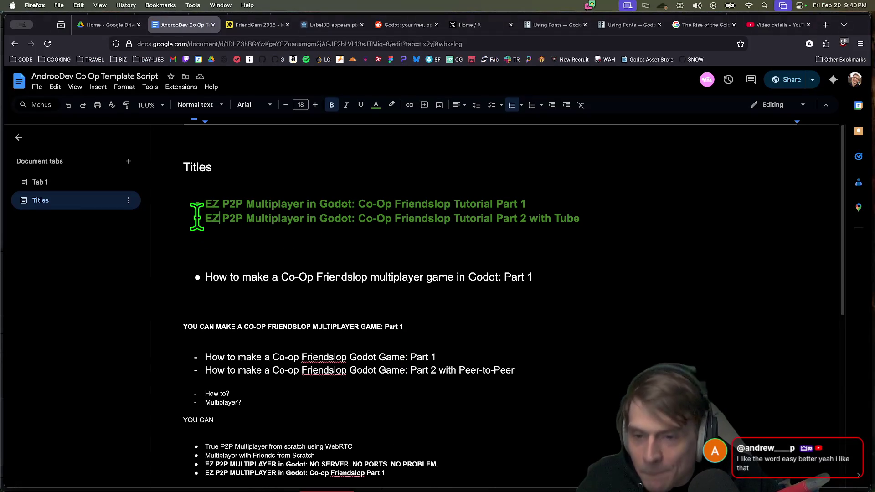
# Replace 'EZ' with 'Simple' at the start of both green titles
pyautogui.doubleClick(213, 200)
pyautogui.press('BackSpace')
pyautogui.write('Easy')
pyautogui.press('BackSpace')
pyautogui.press('BackSpace')
pyautogui.press('BackSpace')
pyautogui.write('Simple')
pyautogui.doubleClick(213, 219)
pyautogui.press('BackSpace')
pyautogui.press('BackSpace')
pyautogui.press('super+z')
pyautogui.press('super+z')
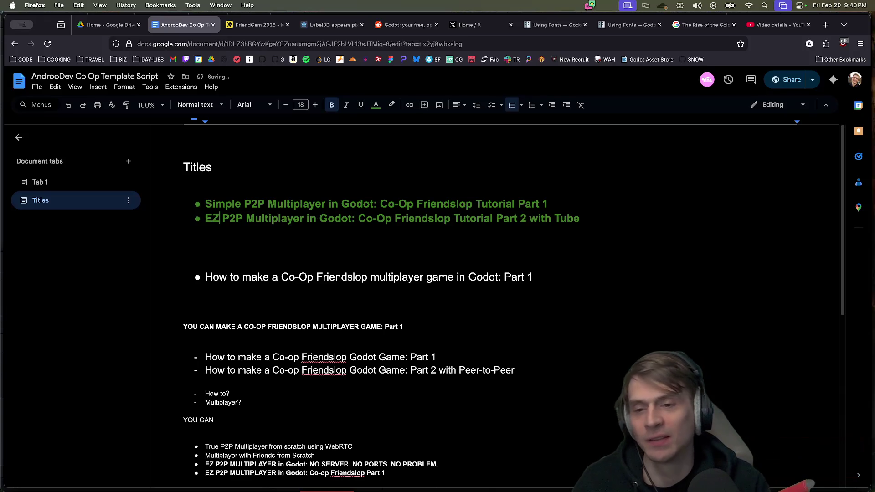
pyautogui.press('BackSpace')
pyautogui.press('BackSpace')
pyautogui.write('Simple')
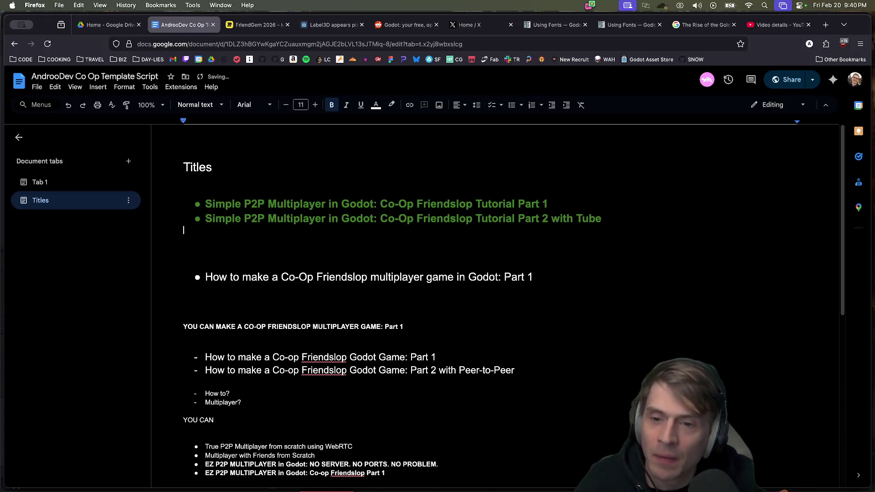
# Add a dash list below the titles: Serverless, Simple, Easy
pyautogui.doubleClick(212, 204)
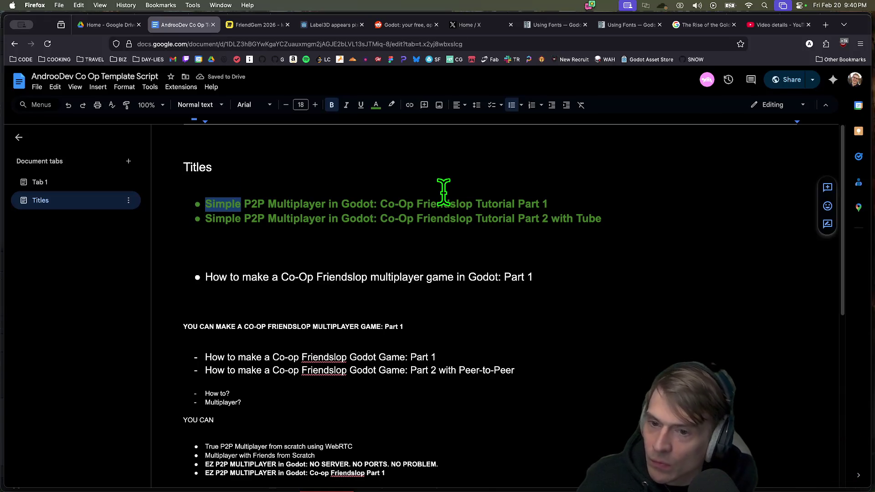
pyautogui.click(402, 231)
pyautogui.write('Serverless')
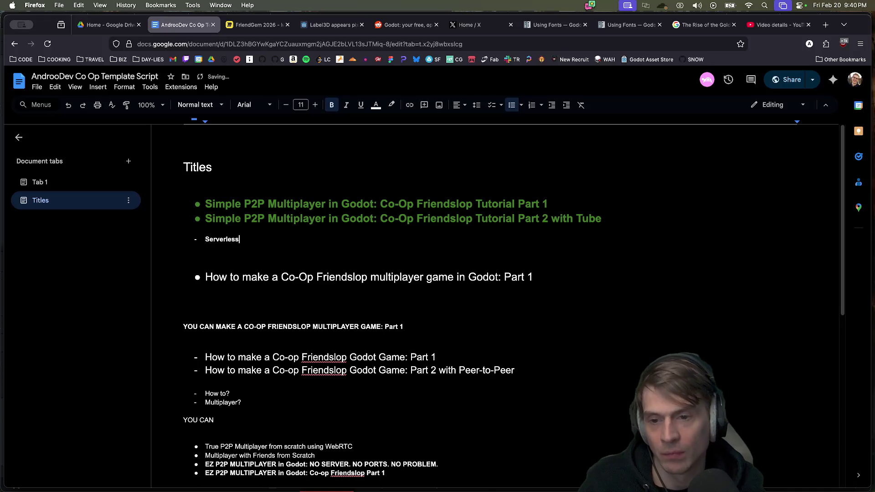
pyautogui.press('Return')
pyautogui.write('Simple')
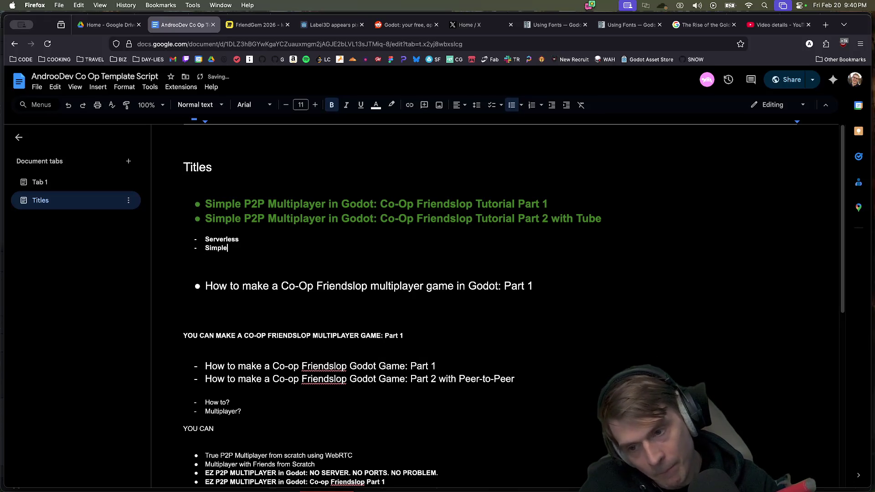
pyautogui.press('Return')
pyautogui.write('Easy')
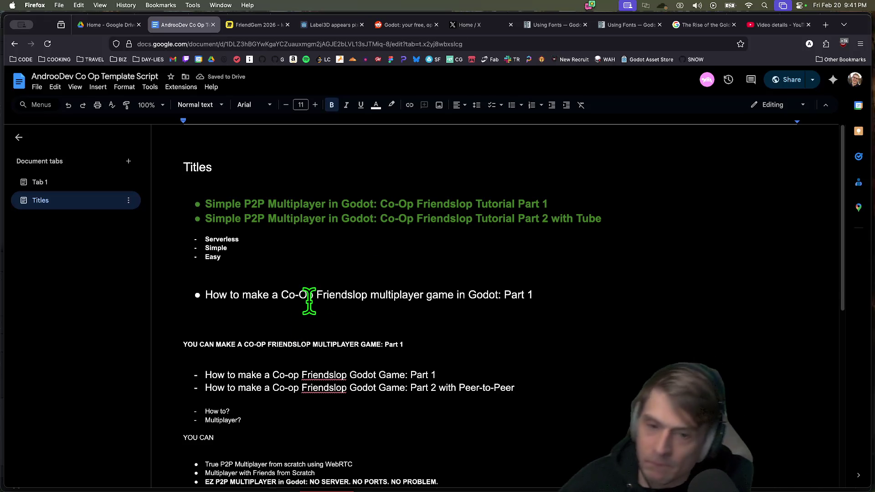
# Delete 'with Tube' from the end of the second title
pyautogui.doubleClick(491, 199)
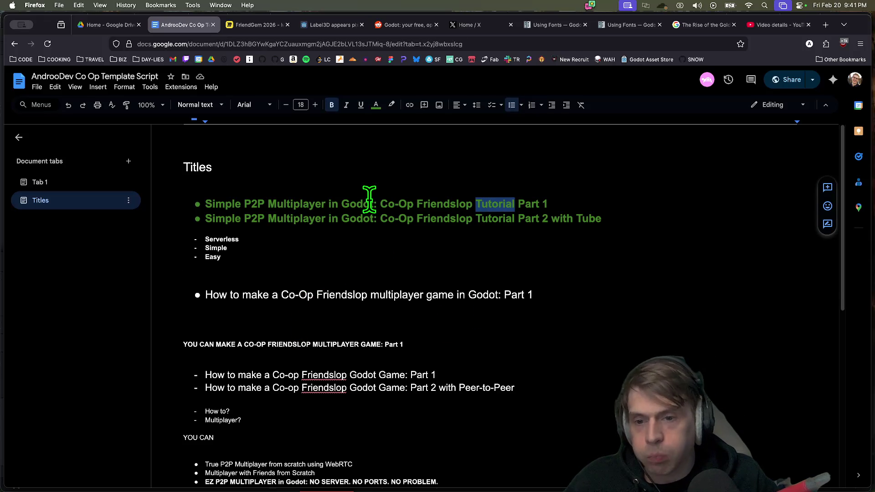
pyautogui.moveTo(371, 200); pyautogui.dragTo(235, 202)
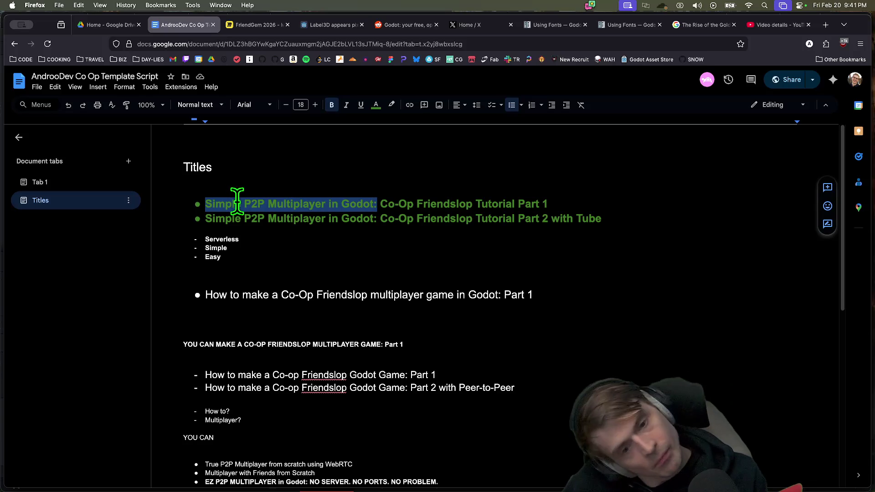
pyautogui.moveTo(568, 218); pyautogui.dragTo(588, 219)
pyautogui.press('BackSpace')
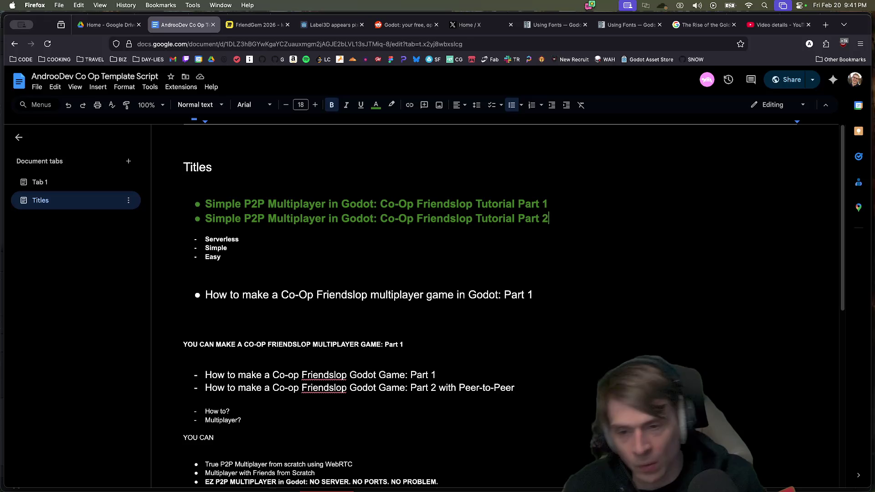
# Add list items 'How to make' and 'YOU can make' below Easy
pyautogui.click(373, 250)
pyautogui.press('Down')
pyautogui.press('Return')
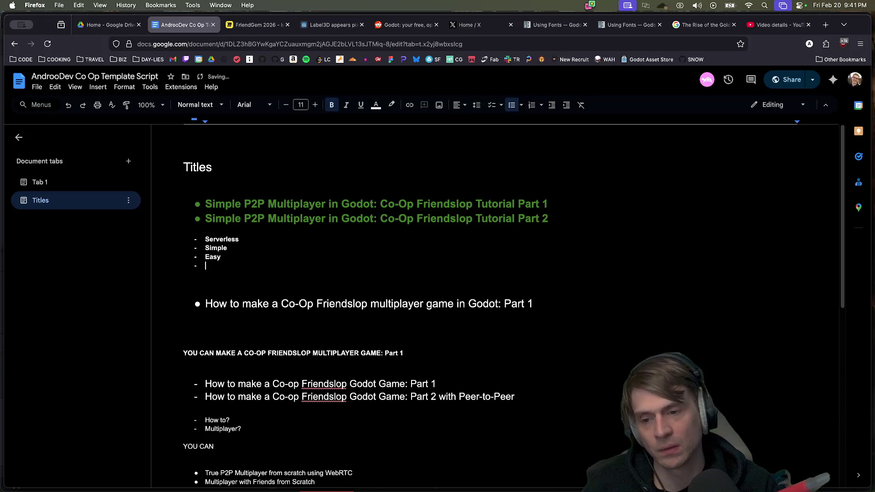
pyautogui.write('make')
pyautogui.press('Return')
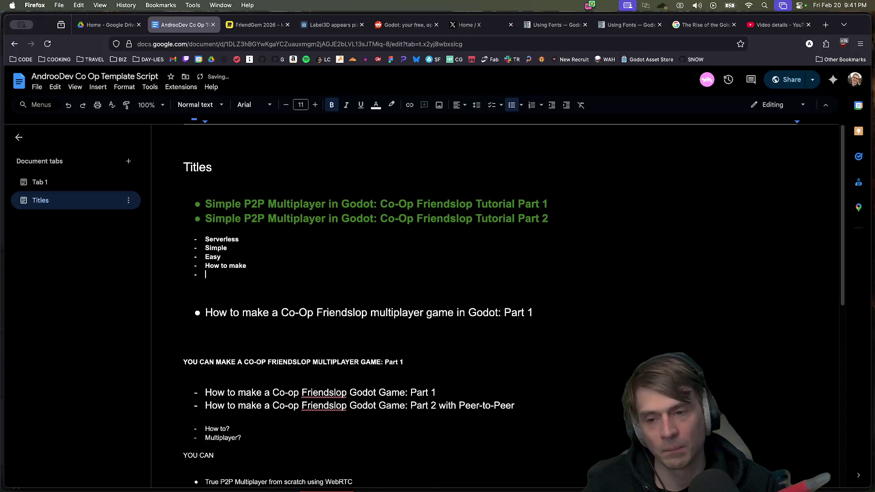
pyautogui.write('M')
pyautogui.press('BackSpace')
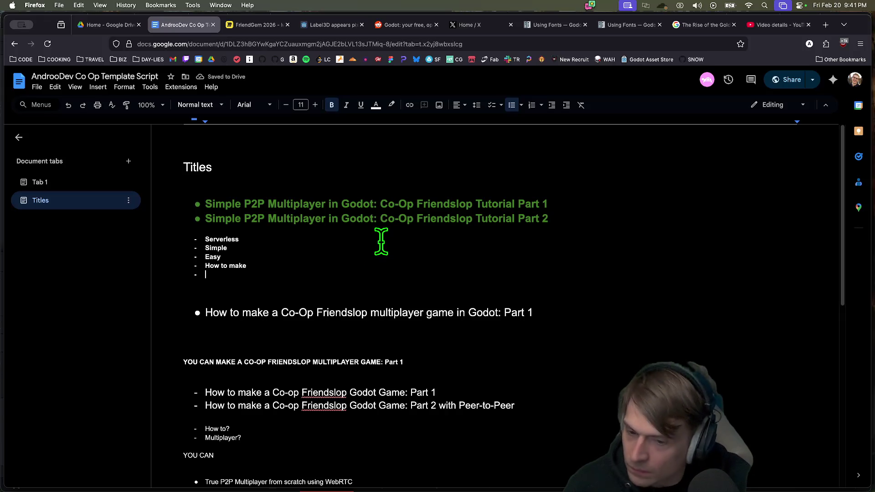
pyautogui.write('YOU c')
pyautogui.write('YOU can')
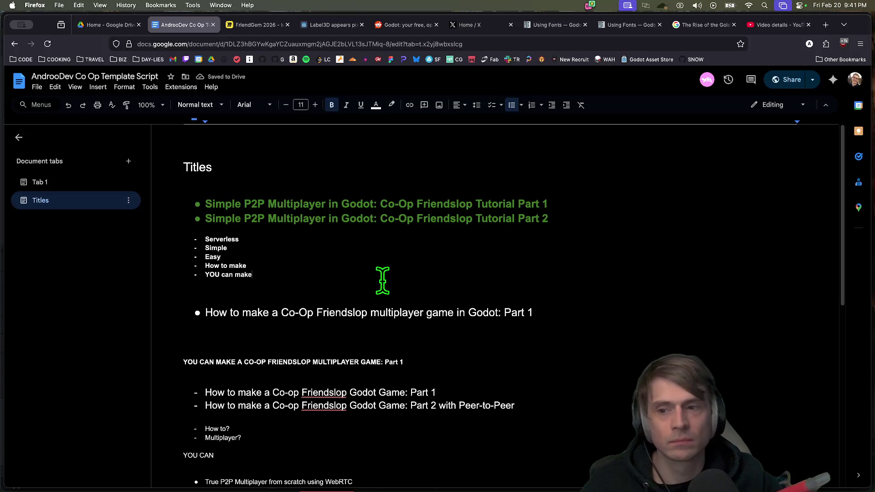
# After a quick look at DaVinci Resolve, add an 'A/B test' note line below the list
pyautogui.press('super+Tab')
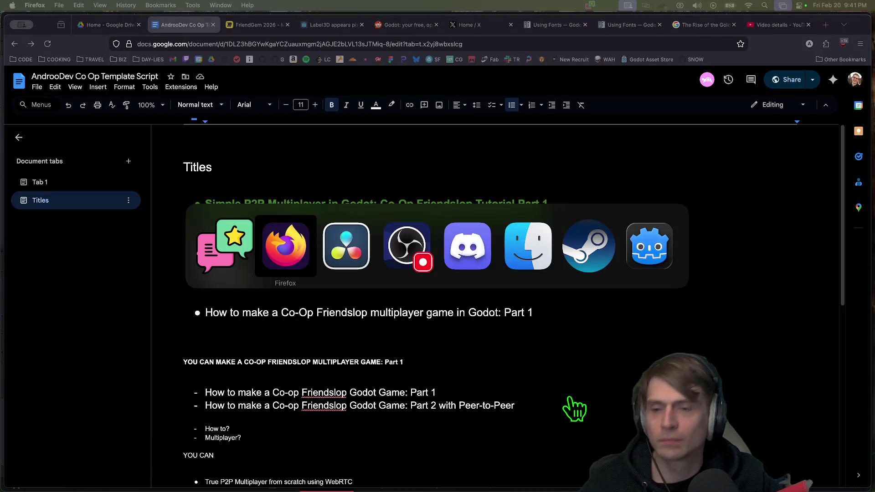
pyautogui.press('super+Tab')
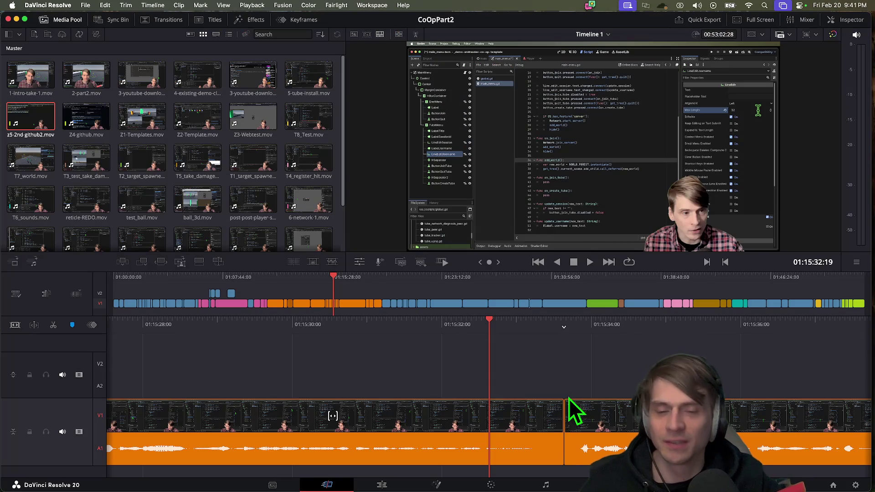
pyautogui.press('space')
pyautogui.press('super+Tab')
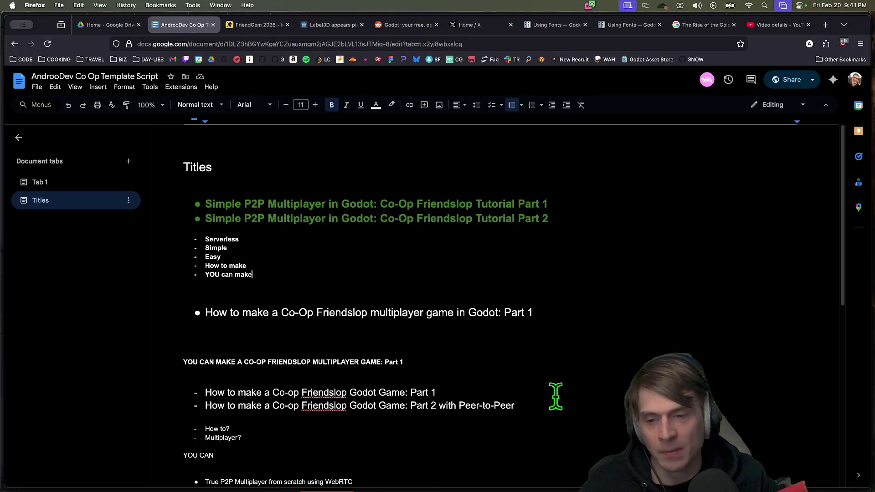
pyautogui.press('Return')
pyautogui.write('A/B tests')
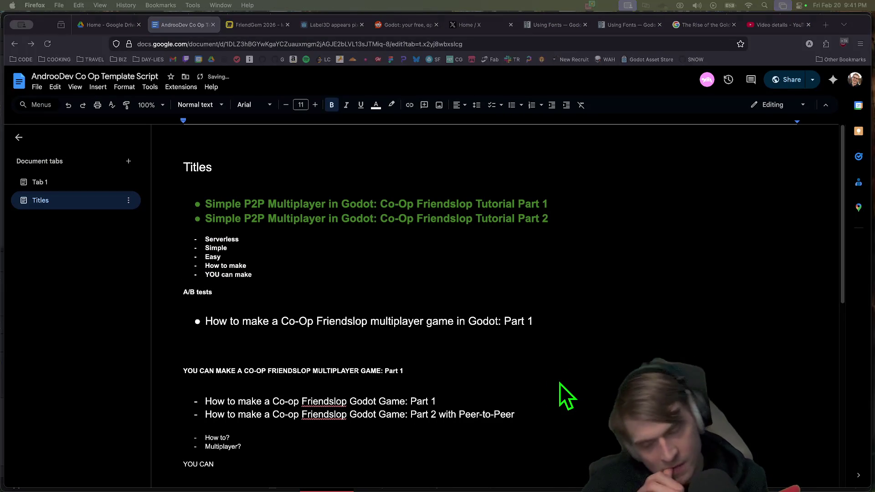
pyautogui.press('super+Tab')
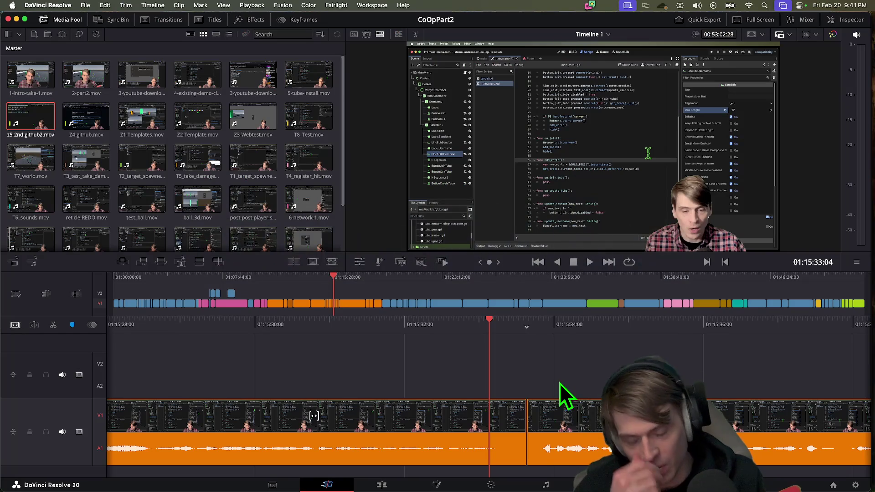
# Play the CoOpPart2 timeline, jumping the playhead back to rewatch, without making edits
pyautogui.press('space')
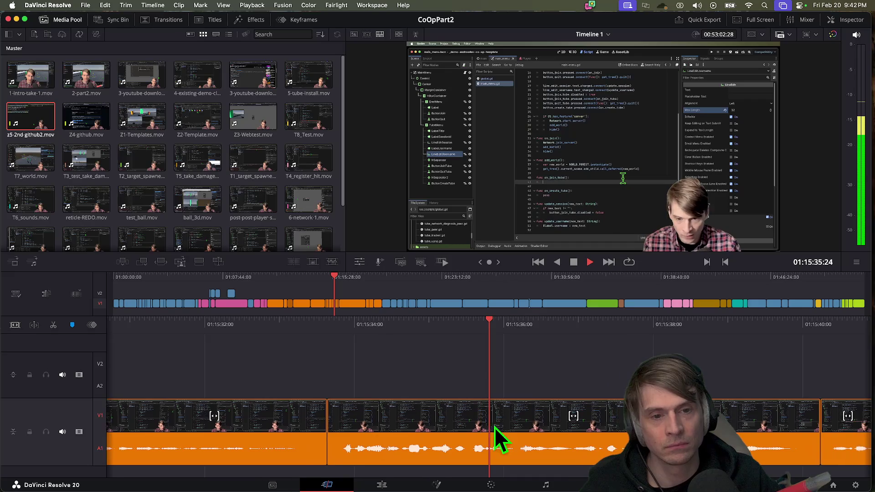
pyautogui.press('space')
pyautogui.hotkey('shift', 'Left')
pyautogui.hotkey('shift', 'Left')
pyautogui.hotkey('shift', 'Left')
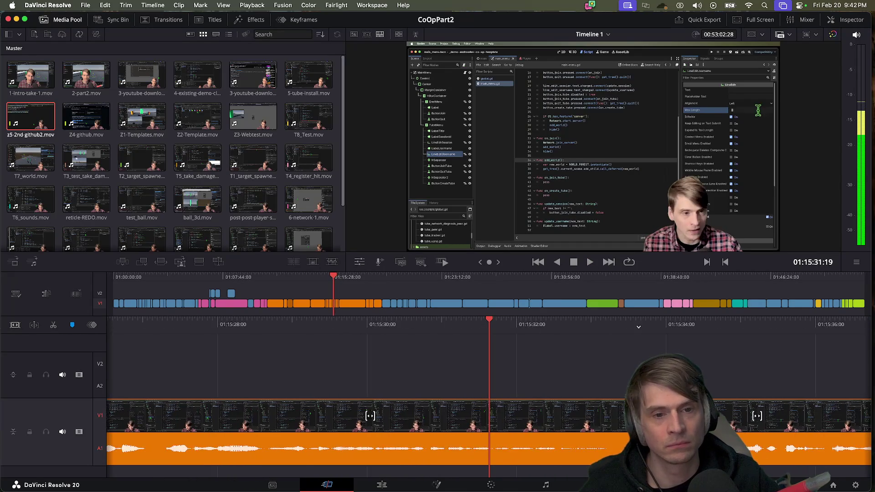
pyautogui.hotkey('shift', 'Left')
pyautogui.hotkey('shift', 'Left')
pyautogui.hotkey('shift', 'Left')
pyautogui.press('space')
pyautogui.hotkey('shift', 'Left')
pyautogui.hotkey('shift', 'Left')
pyautogui.hotkey('shift', 'Left')
pyautogui.press('space')
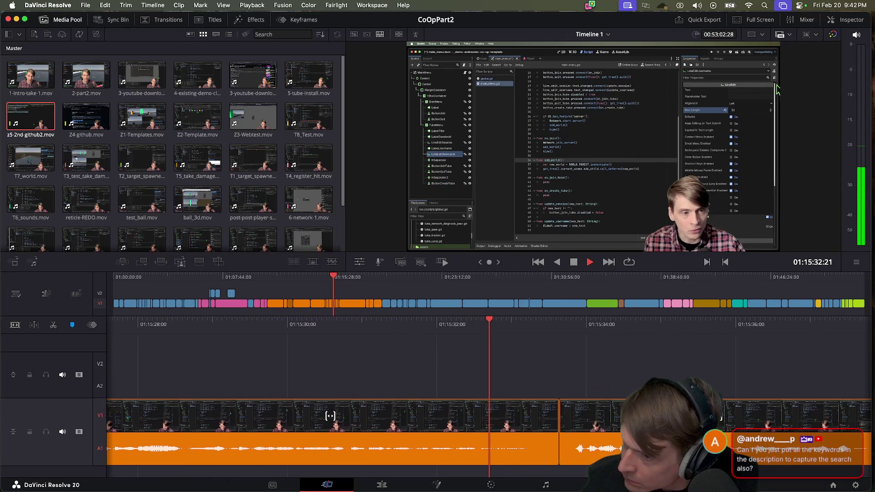
pyautogui.press('space')
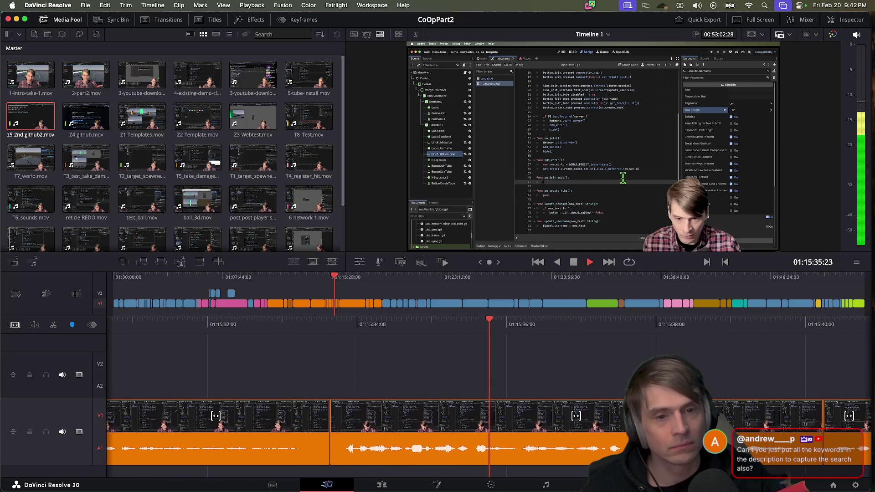
pyautogui.press('space')
pyautogui.press('super+Tab')
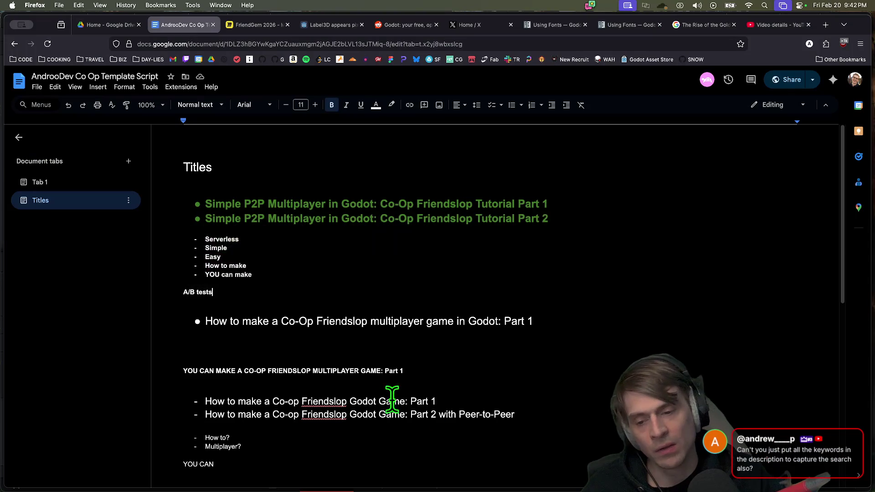
# Review the script's Keywords list, including Friendslop and Co-Op, and the titles above it
pyautogui.scroll(1, 410, 390)
pyautogui.moveTo(267, 262); pyautogui.dragTo(263, 323)
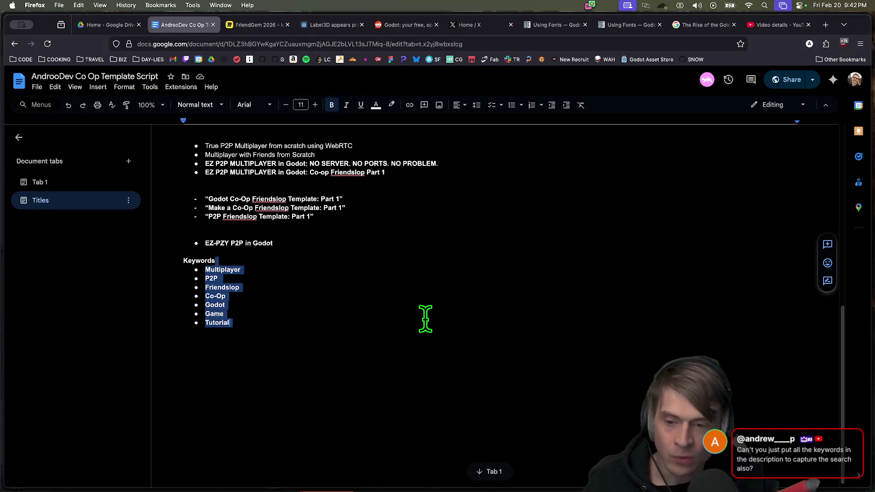
pyautogui.moveTo(295, 283); pyautogui.dragTo(296, 294)
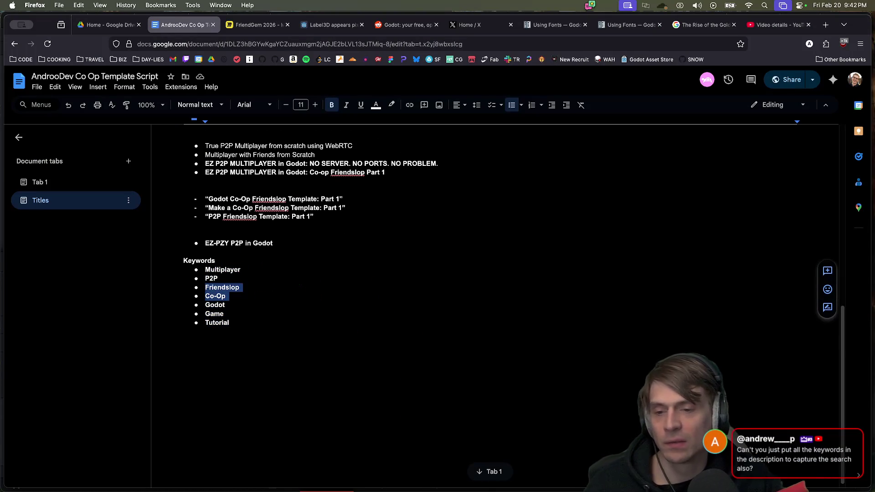
pyautogui.press('super+Up')
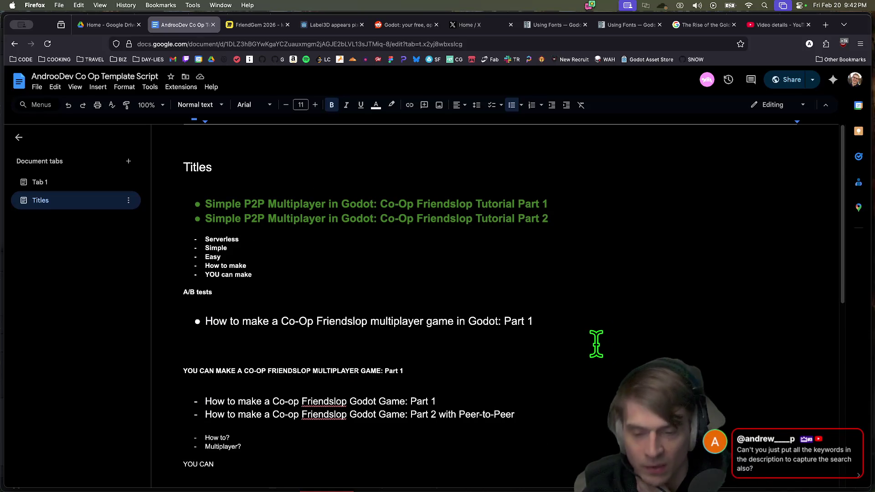
pyautogui.scroll(-2, 594, 349)
pyautogui.scroll(2, 592, 347)
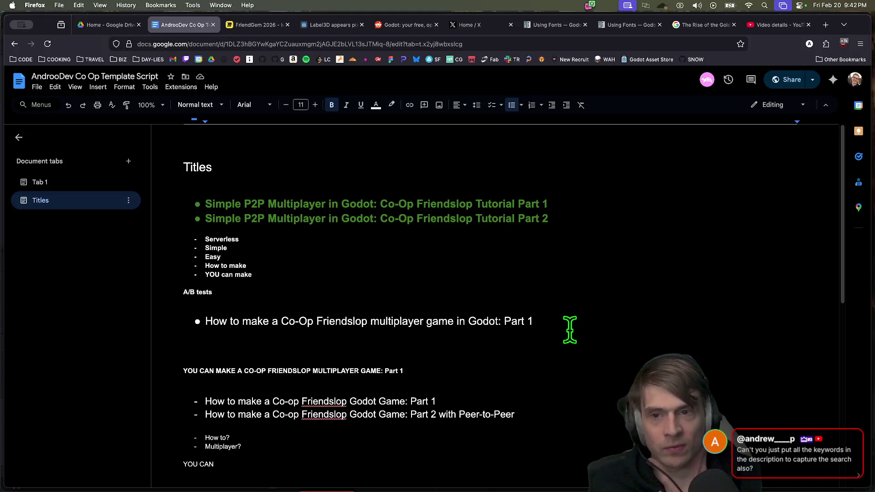
# Check the CoOpPart2 YouTube Studio details page, then move to the Godot subreddit tab
pyautogui.click(770, 25)
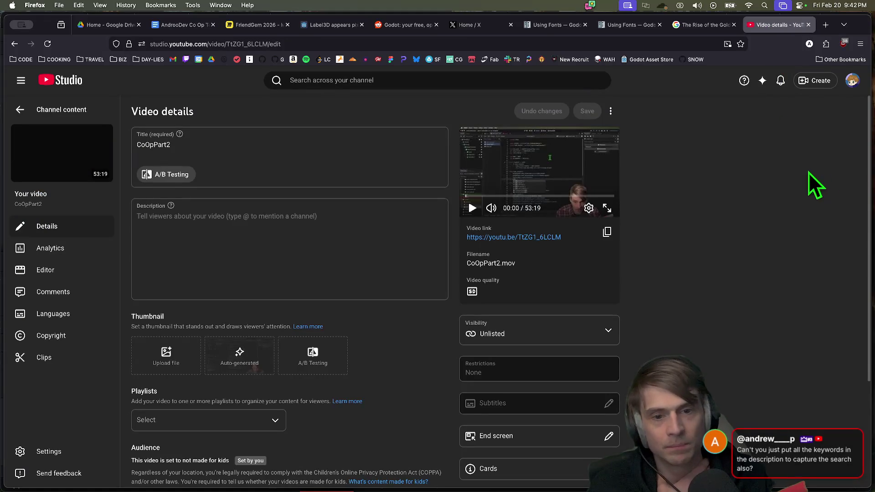
pyautogui.click(853, 81)
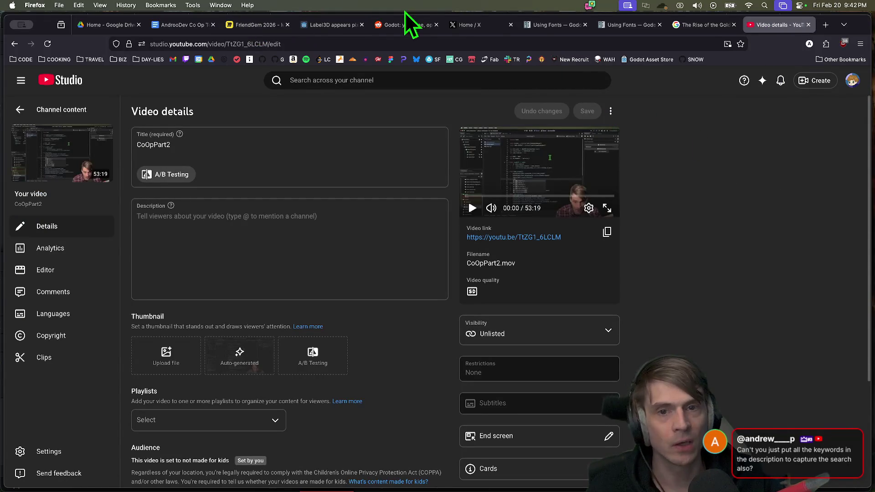
pyautogui.click(409, 23)
# Open and read the Godot 4.4 multiplayer boilerplate post on Reddit
pyautogui.scroll(-5, 820, 284)
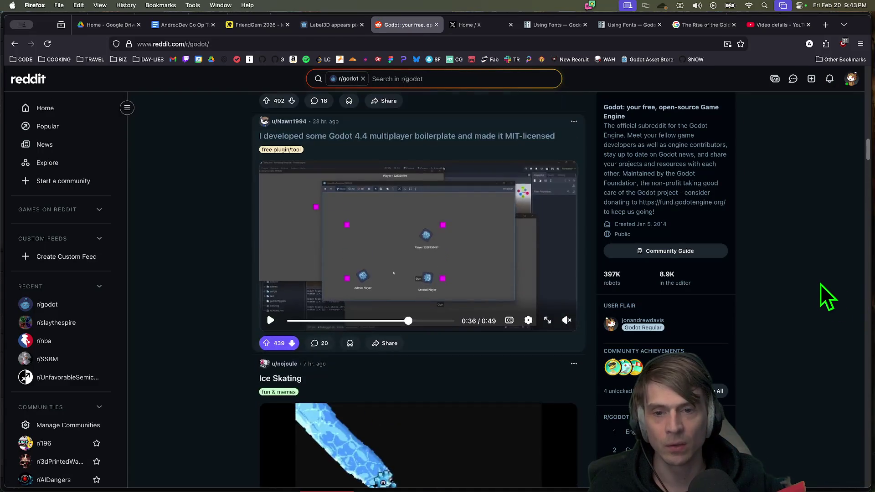
pyautogui.scroll(5, 820, 284)
pyautogui.scroll(-5, 820, 285)
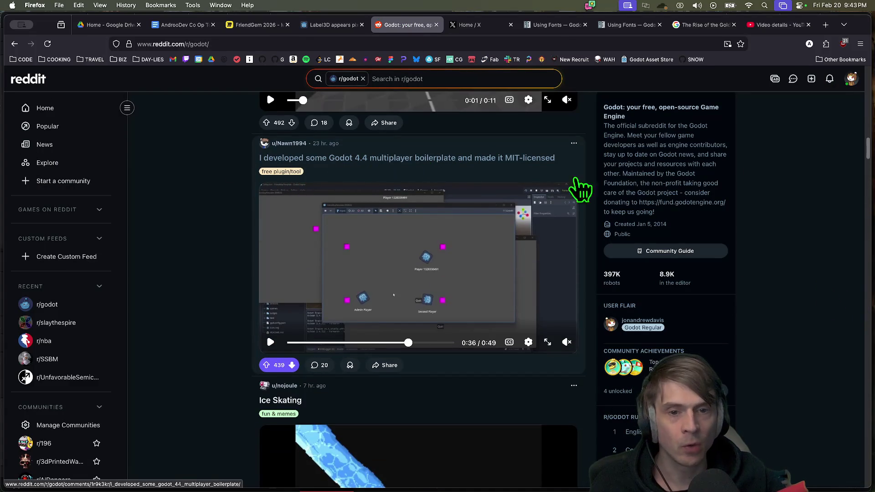
pyautogui.click(452, 159)
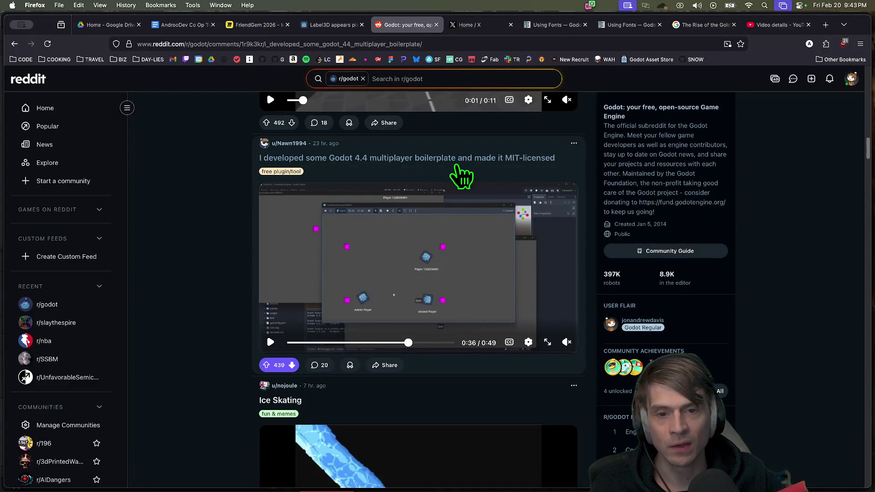
pyautogui.scroll(-3, 338, 385)
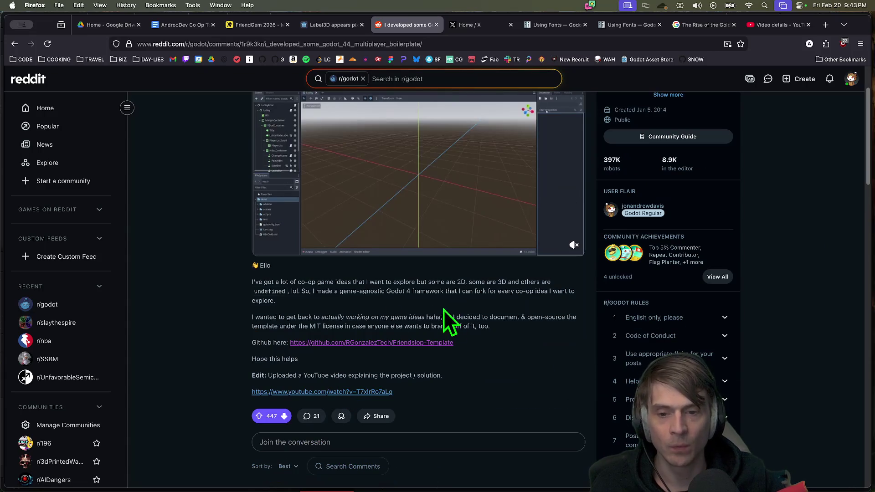
pyautogui.scroll(-1, 515, 344)
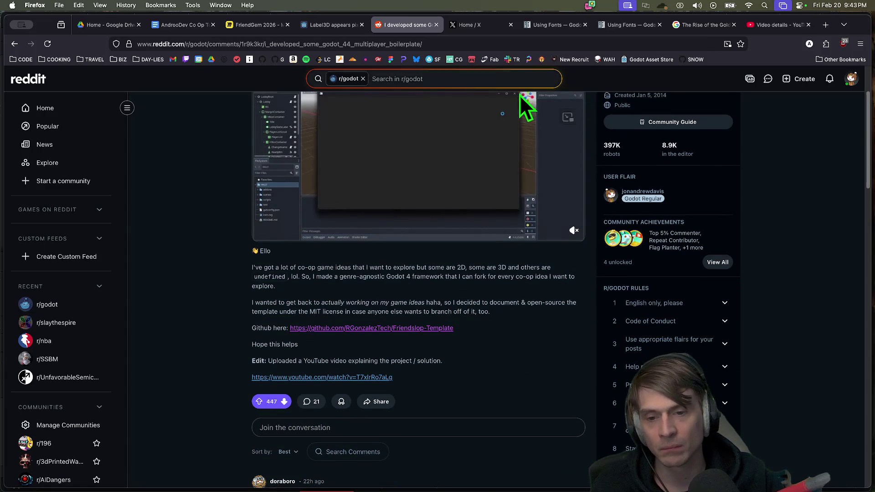
pyautogui.moveTo(471, 312); pyautogui.dragTo(252, 268)
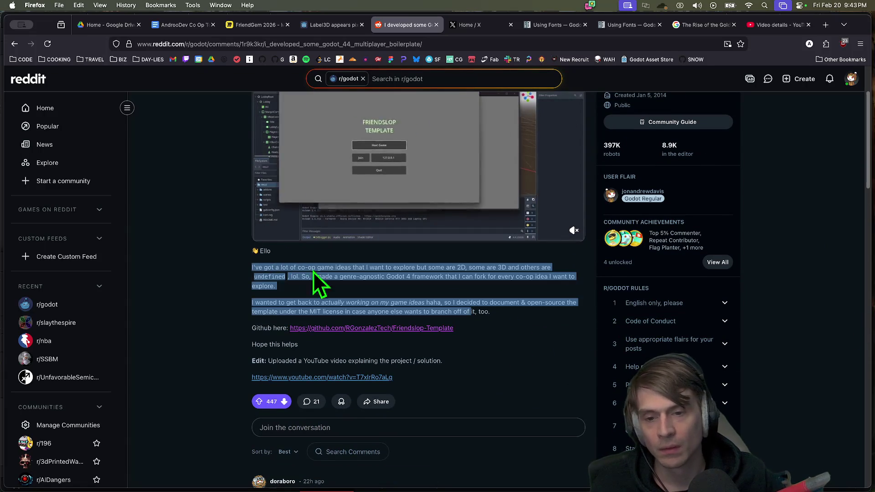
pyautogui.click(491, 311)
pyautogui.scroll(-2, 519, 352)
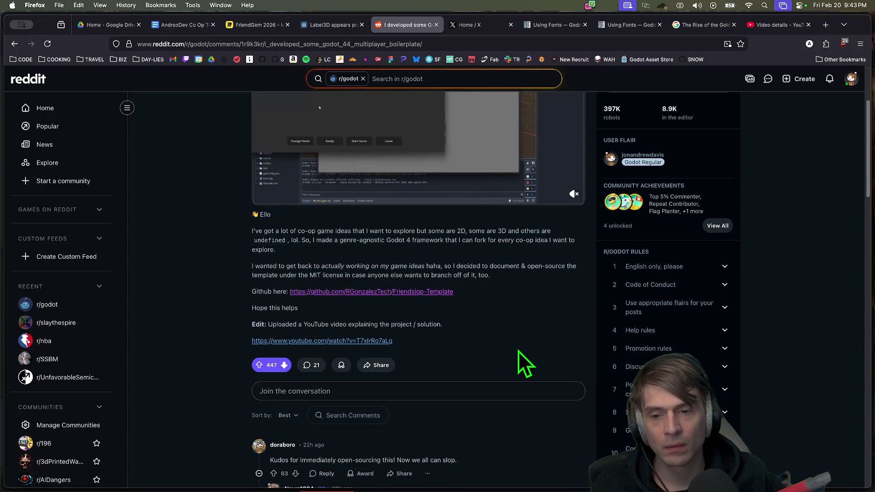
pyautogui.scroll(4, 518, 351)
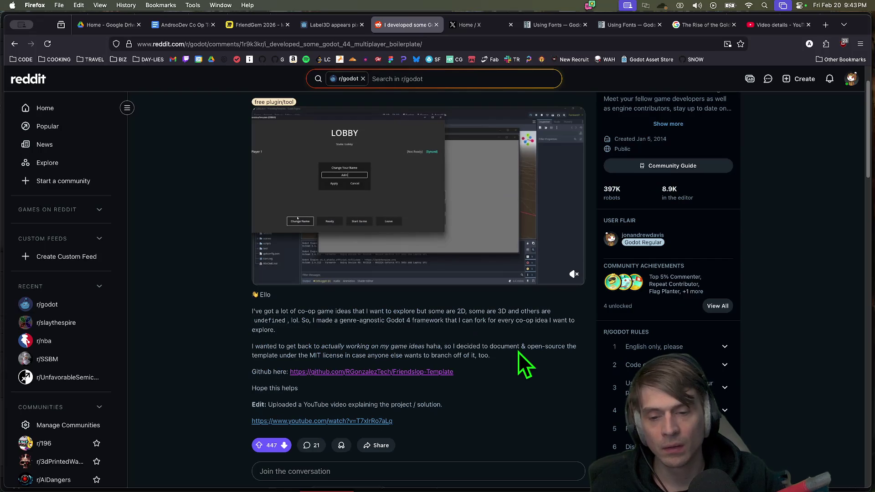
pyautogui.scroll(2, 518, 353)
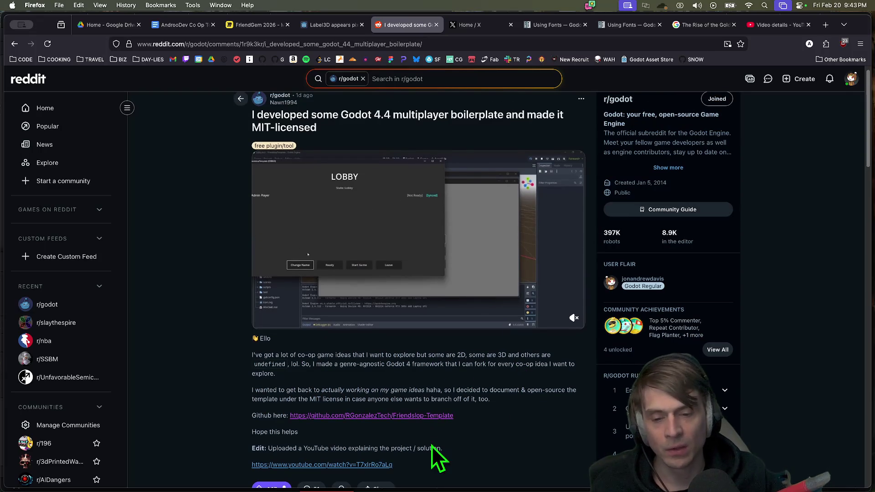
# Browse the post's linked Friendslop-Template GitHub repo, then close both tabs
pyautogui.click(417, 415)
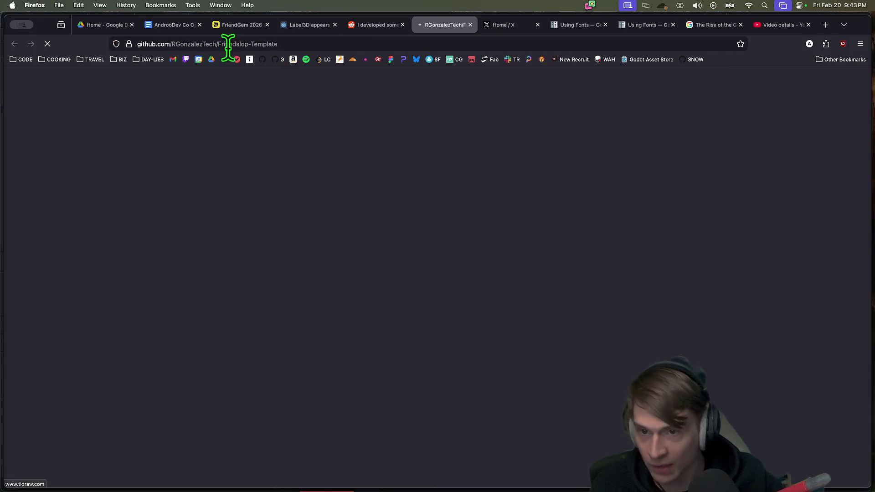
pyautogui.click(231, 43)
pyautogui.scroll(-10, 800, 418)
pyautogui.scroll(10, 768, 408)
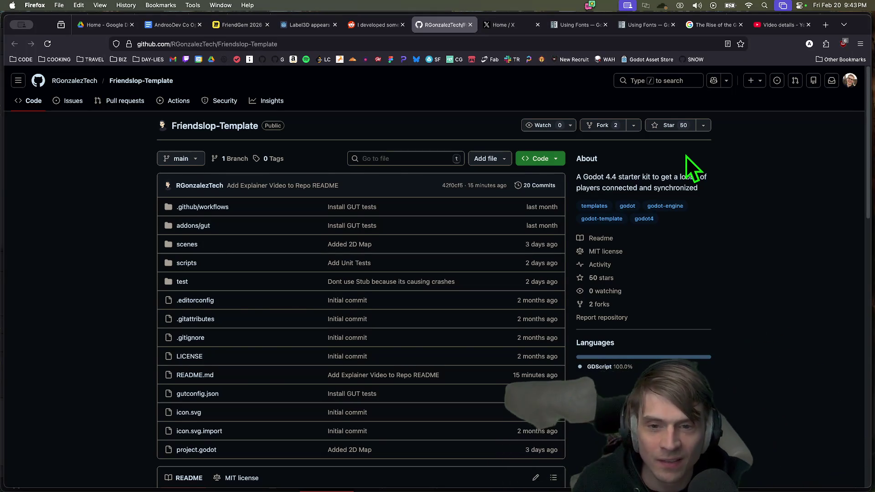
pyautogui.scroll(-10, 688, 172)
pyautogui.scroll(10, 719, 250)
pyautogui.press('super+w')
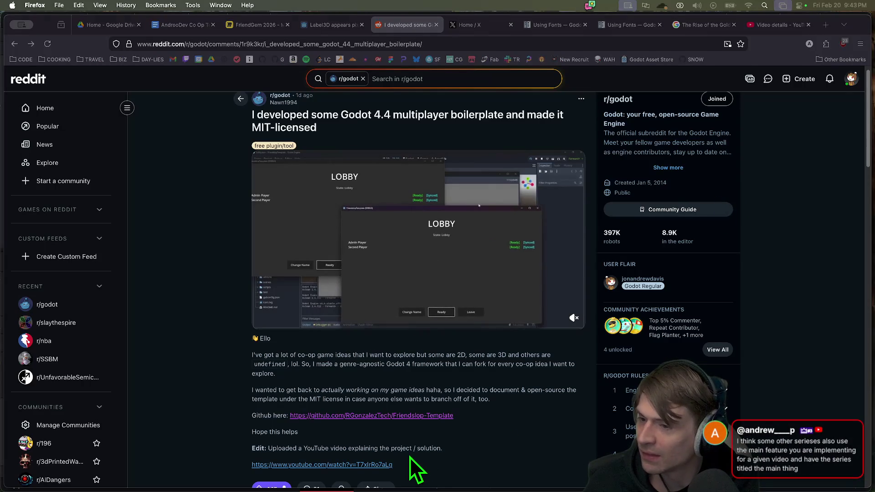
pyautogui.press('super+w')
pyautogui.press('super+Tab')
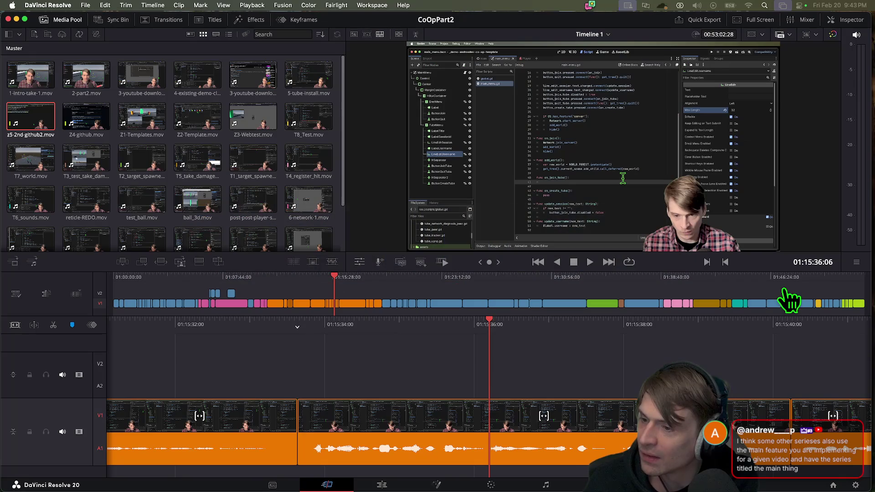
# Return to Firefox and go to the AndrooDev Co Op Template Script document tab
pyautogui.press('super+Tab')
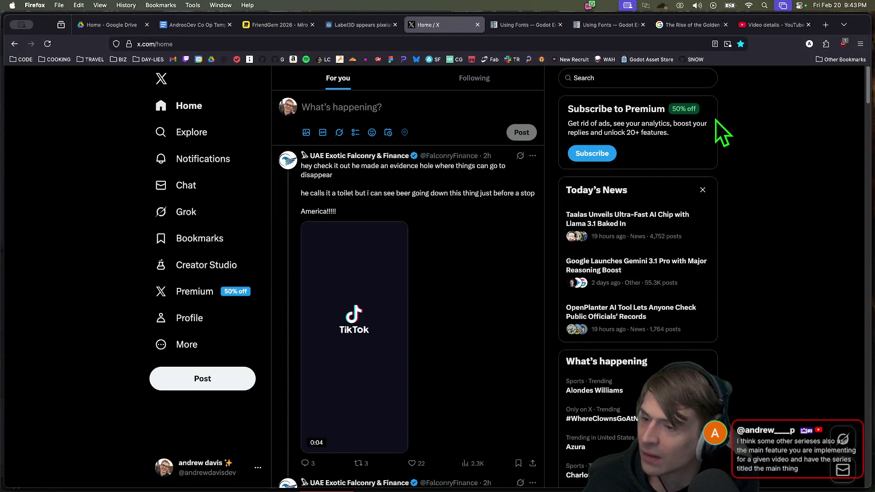
pyautogui.hotkey('ctrl', 'shift', 'Tab')
pyautogui.hotkey('ctrl', 'Tab')
pyautogui.hotkey('ctrl', 'Tab')
pyautogui.hotkey('ctrl', 'Tab')
pyautogui.hotkey('ctrl', 'Tab')
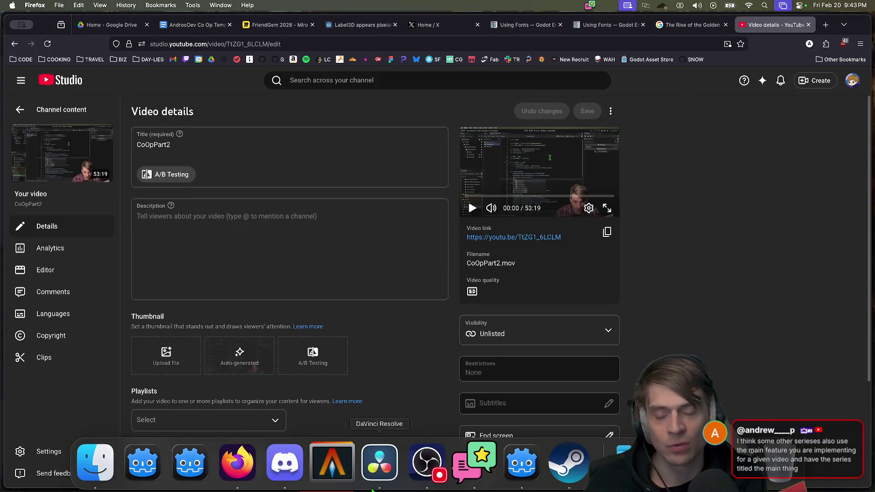
pyautogui.click(182, 25)
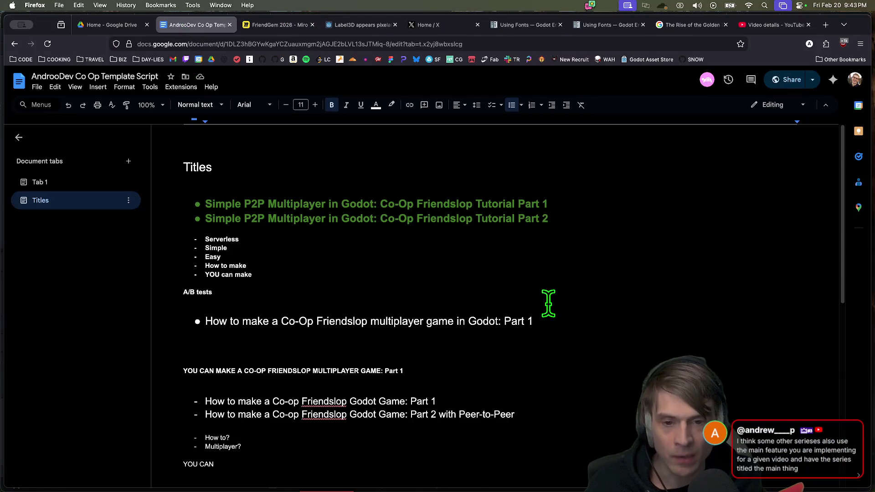
# Try rewording the first title's opening word, then undo back to 'Simple'
pyautogui.moveTo(206, 204)
pyautogui.mouseDown()
pyautogui.moveTo(575, 205)
pyautogui.moveTo(287, 199)
pyautogui.mouseUp()
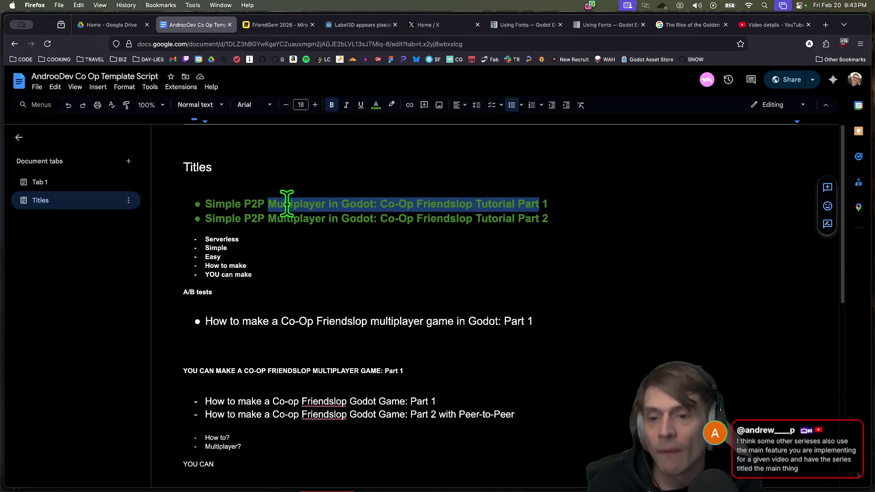
pyautogui.doubleClick(221, 201)
pyautogui.press('BackSpace')
pyautogui.press('cmd+z')
pyautogui.write('Co')
pyautogui.press('BackSpace')
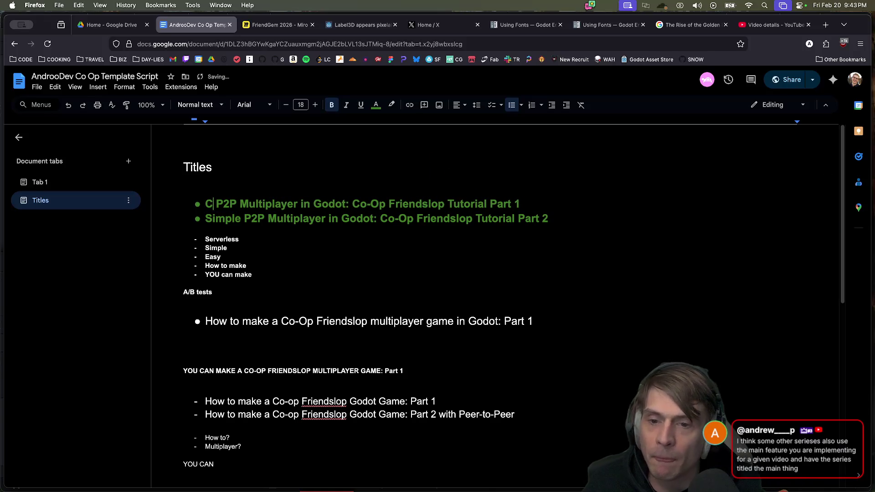
pyautogui.press('cmd+z')
pyautogui.press('super+z')
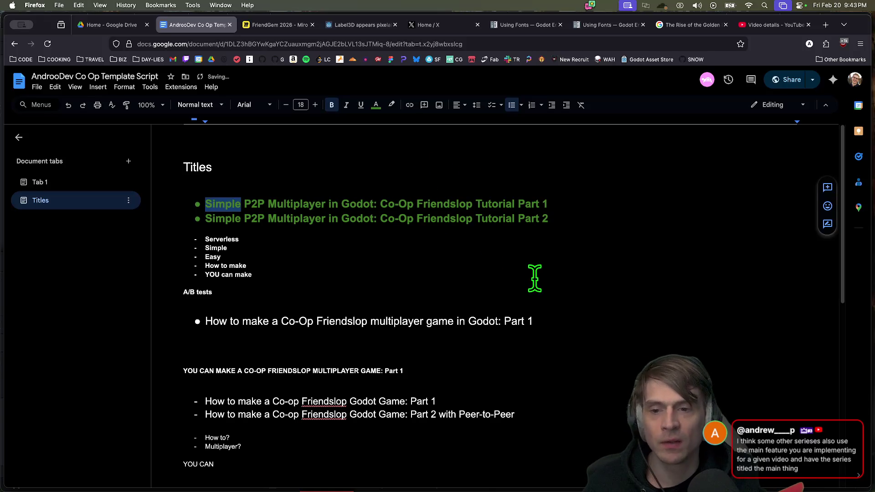
pyautogui.press('Down')
pyautogui.press('Down')
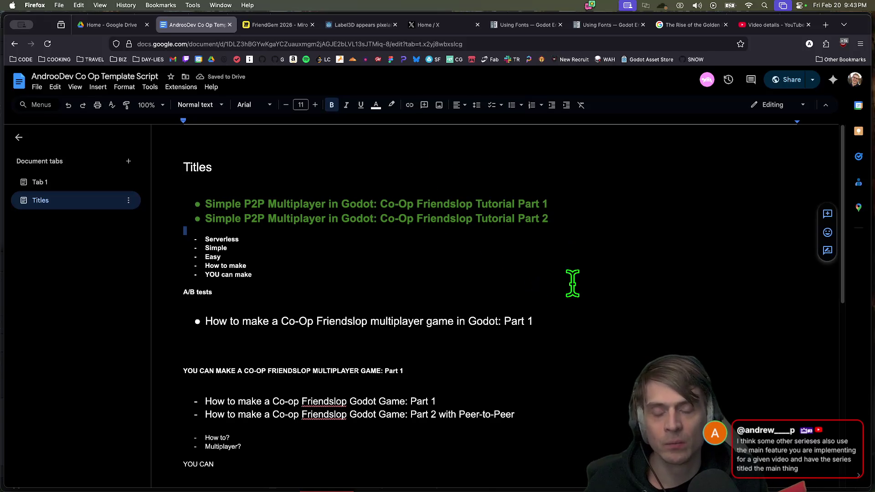
pyautogui.press('Down')
# Replace 'Simple' with 'Easy' at the start of both green titles
pyautogui.doubleClick(208, 207)
pyautogui.write('Easy')
pyautogui.press('Delete')
pyautogui.press('Delete')
pyautogui.press('Delete')
pyautogui.hotkey('alt', 'BackSpace')
pyautogui.write('Eas')
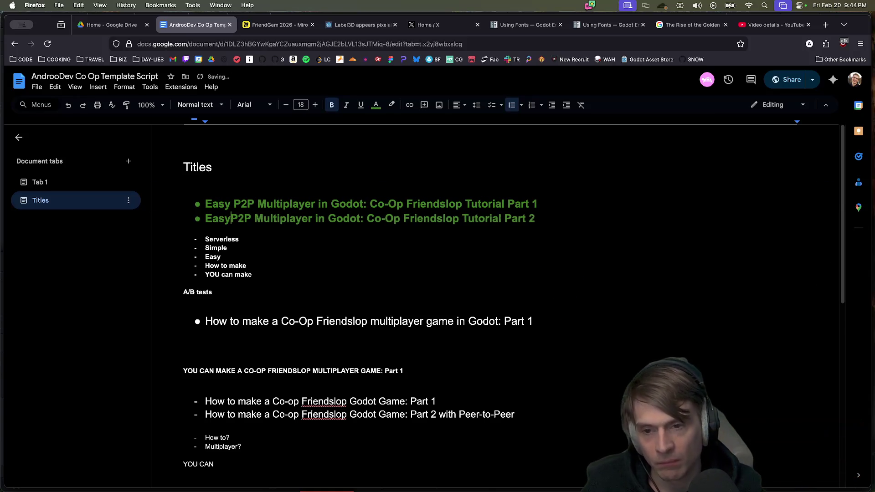
pyautogui.write('y')
# Paste copies of both green titles above the A/B tests line
pyautogui.moveTo(545, 220); pyautogui.dragTo(91, 205)
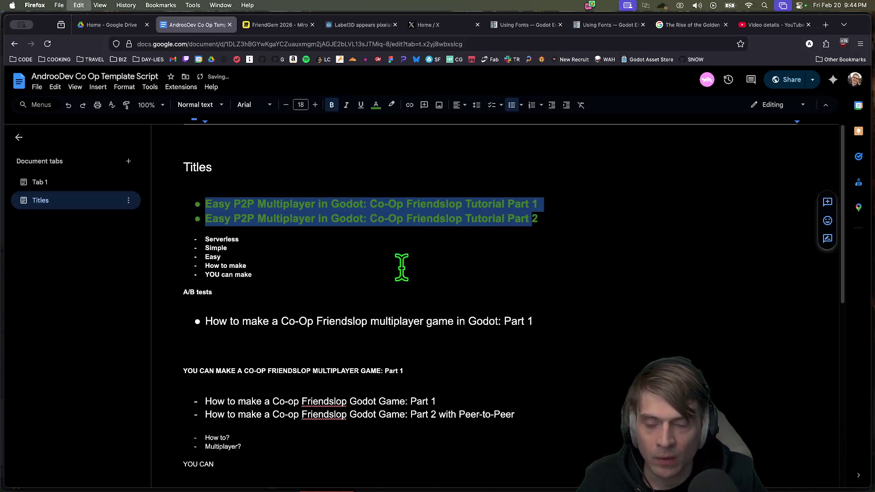
pyautogui.click(449, 286)
pyautogui.press('super+v')
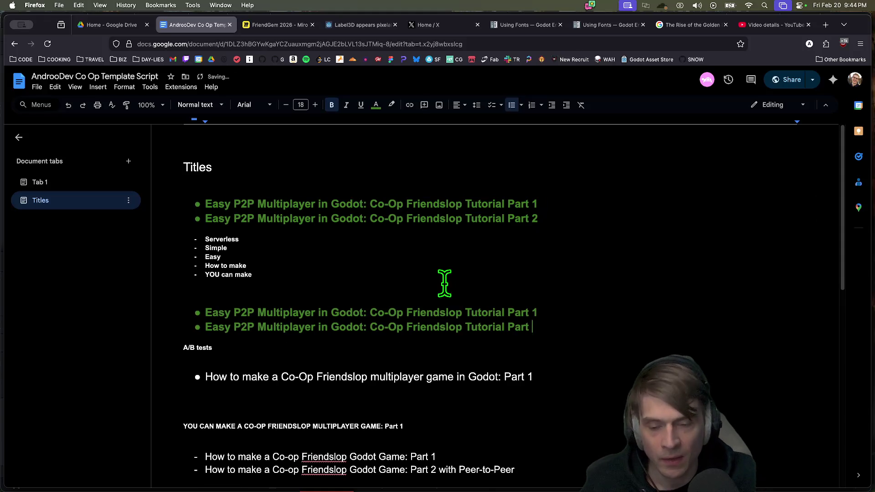
# Rearrange the first pasted title so 'Co-Op Friendslop' leads and 'P2P' is removed
pyautogui.moveTo(463, 315); pyautogui.dragTo(389, 315)
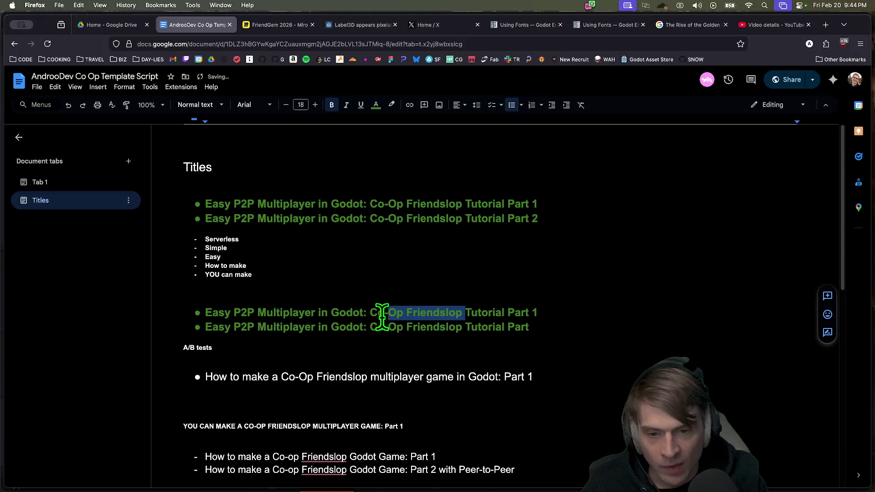
pyautogui.press('super+x')
pyautogui.doubleClick(215, 313)
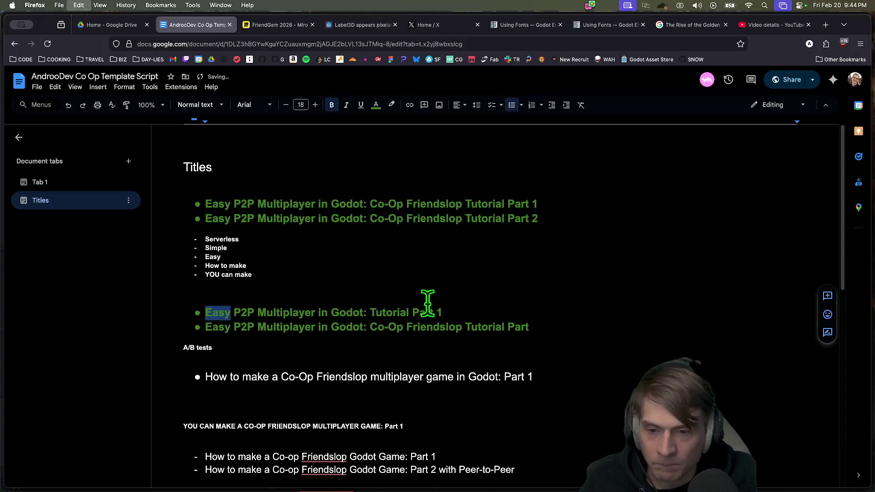
pyautogui.press('super+v')
pyautogui.moveTo(314, 314); pyautogui.dragTo(242, 315)
pyautogui.click(325, 314)
pyautogui.hotkey('alt', 'BackSpace')
pyautogui.hotkey('alt', 'BackSpace')
pyautogui.press('super+z')
pyautogui.press('BackSpace')
pyautogui.press('BackSpace')
pyautogui.press('BackSpace')
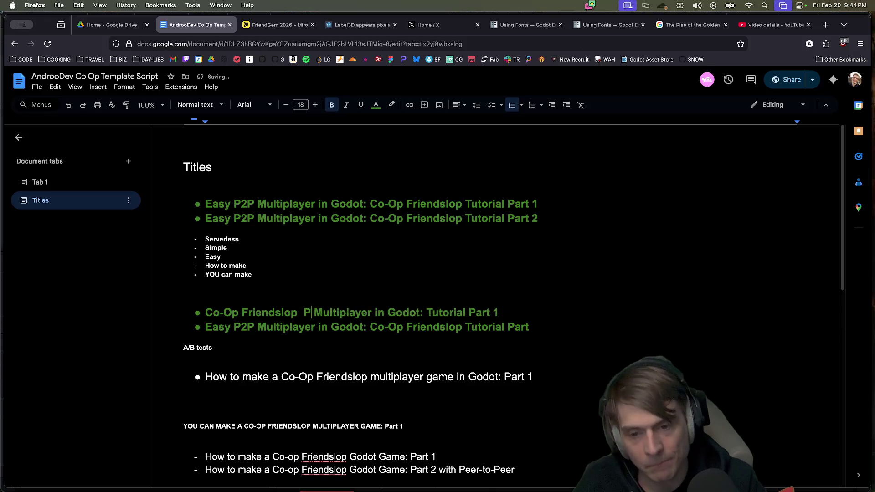
# Reword the copy into 'How to make a Co-Op Friendslop Multiplayer Game in Godot'
pyautogui.write('How to make a')
pyautogui.click(371, 312)
pyautogui.hotkey('alt', 'Right')
pyautogui.write('Game')
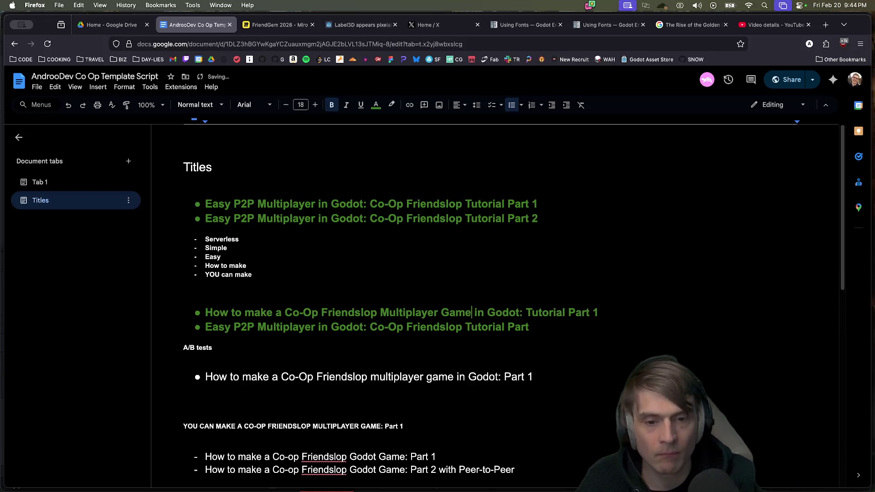
pyautogui.moveTo(426, 306); pyautogui.dragTo(426, 323)
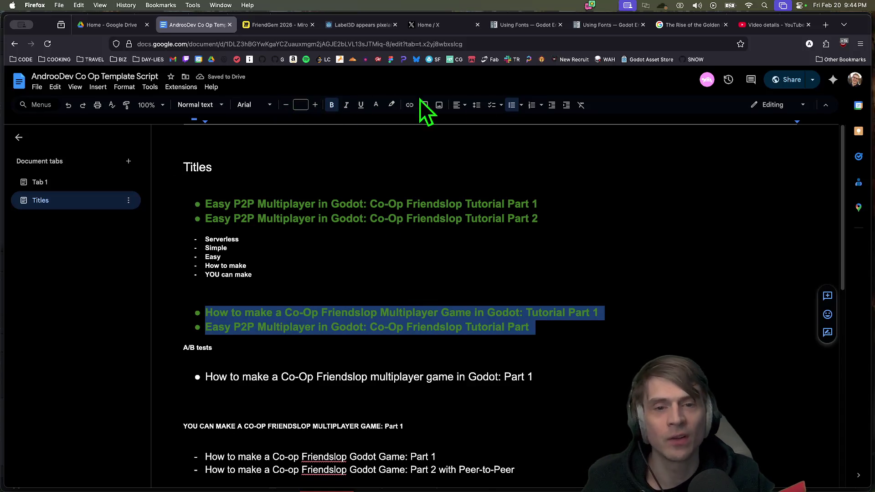
# Make the two pasted title lines non-bold white text
pyautogui.click(333, 112)
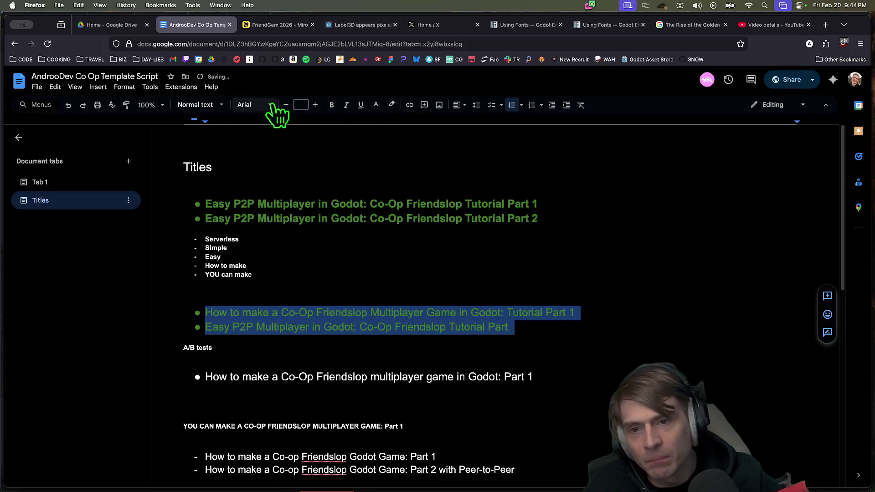
pyautogui.click(376, 105)
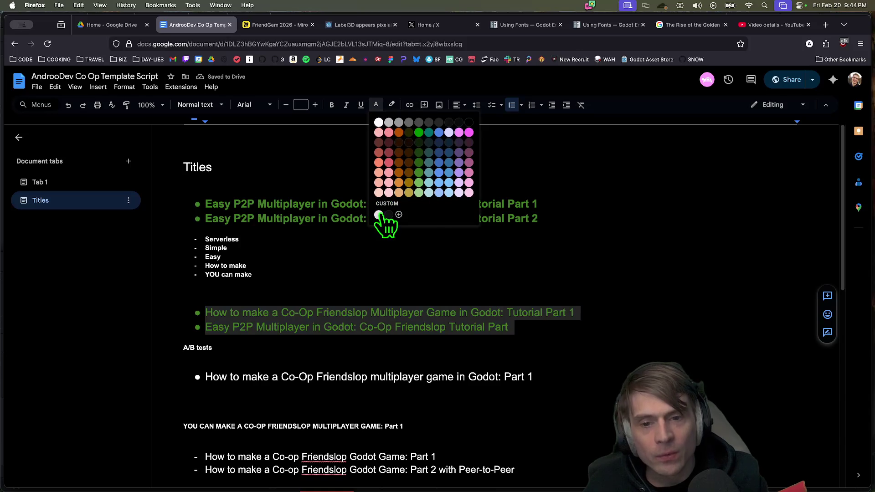
pyautogui.click(379, 215)
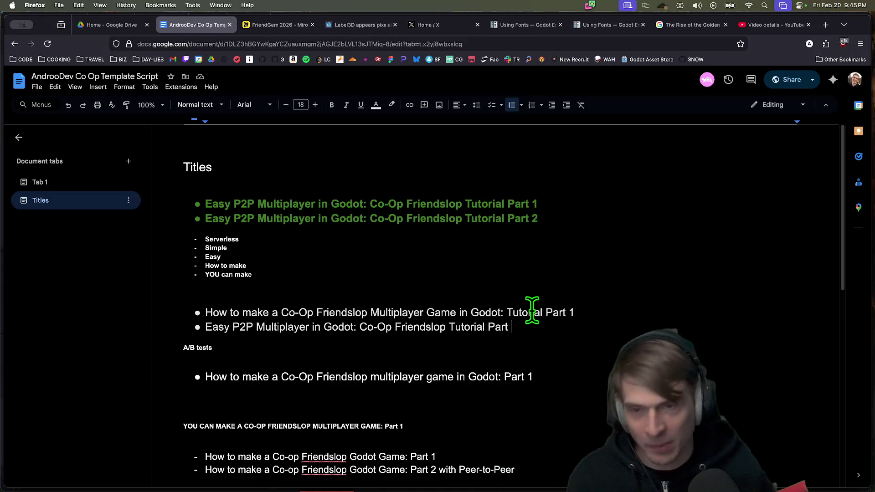
# In DaVinci Resolve, play the CoOpPart2 timeline and rewind it with J
pyautogui.press('super+Tab')
pyautogui.press('space')
pyautogui.press('j')
pyautogui.press('j')
pyautogui.press('j')
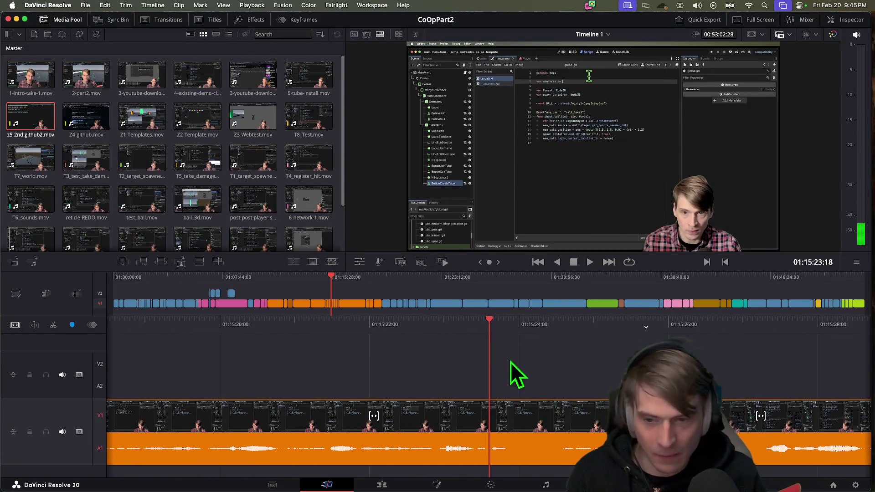
pyautogui.press('j')
pyautogui.press('j')
pyautogui.press('j')
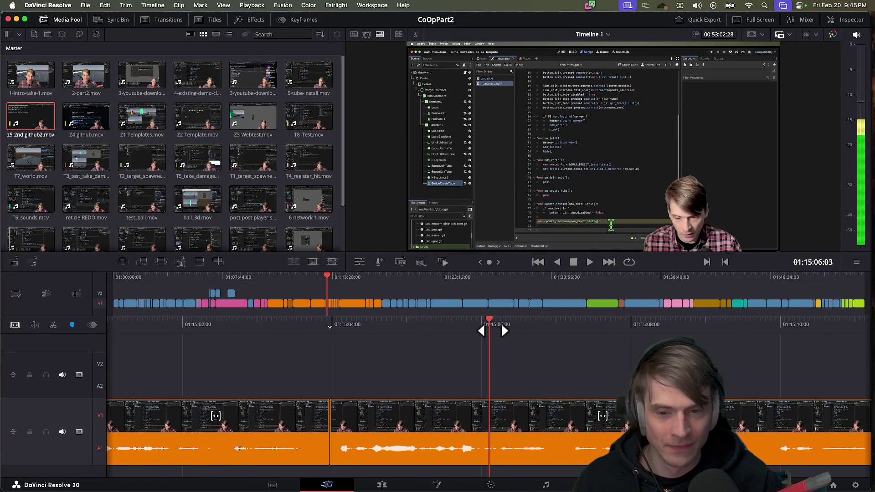
pyautogui.press('k')
pyautogui.moveTo(331, 281); pyautogui.dragTo(81, 262)
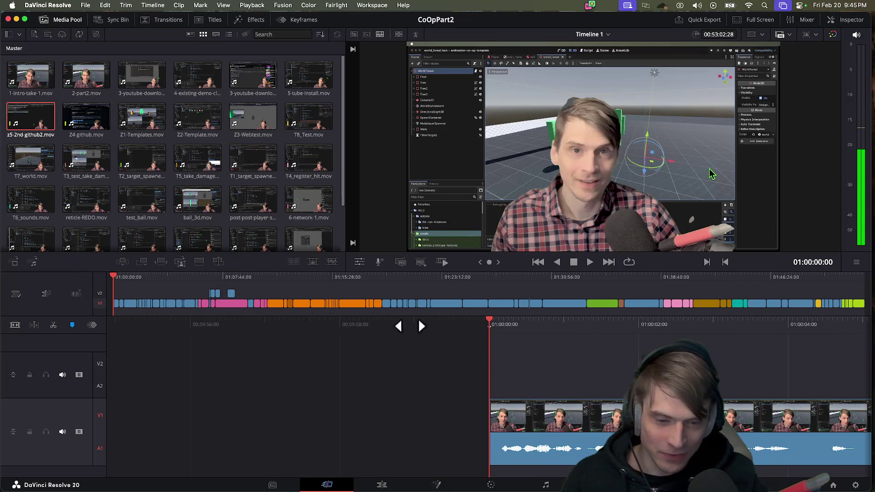
pyautogui.moveTo(321, 321); pyautogui.dragTo(516, 331)
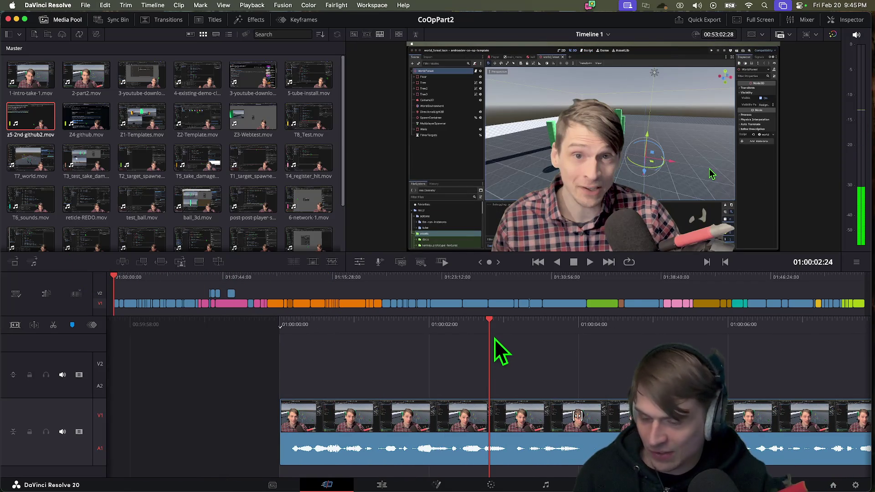
pyautogui.press('j')
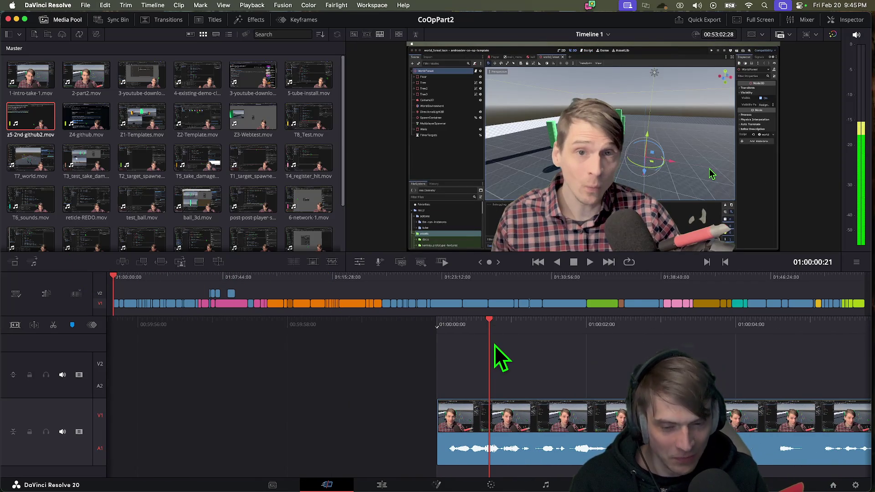
pyautogui.press('l')
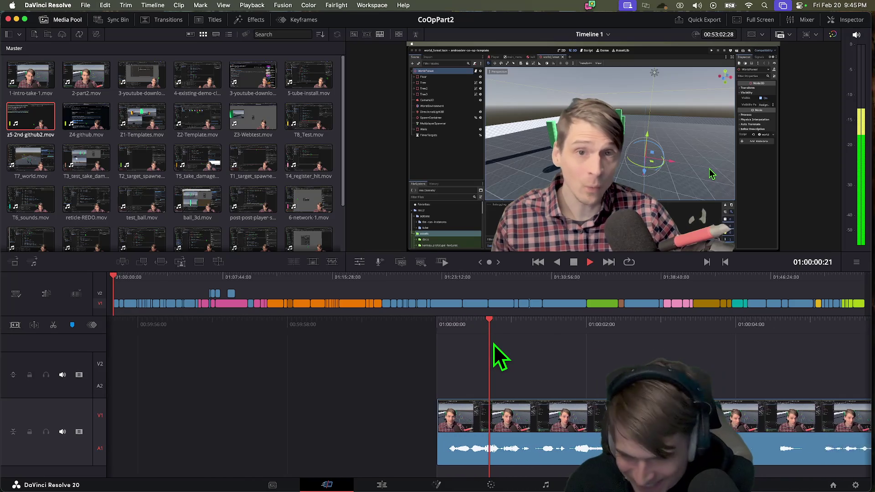
pyautogui.press('k')
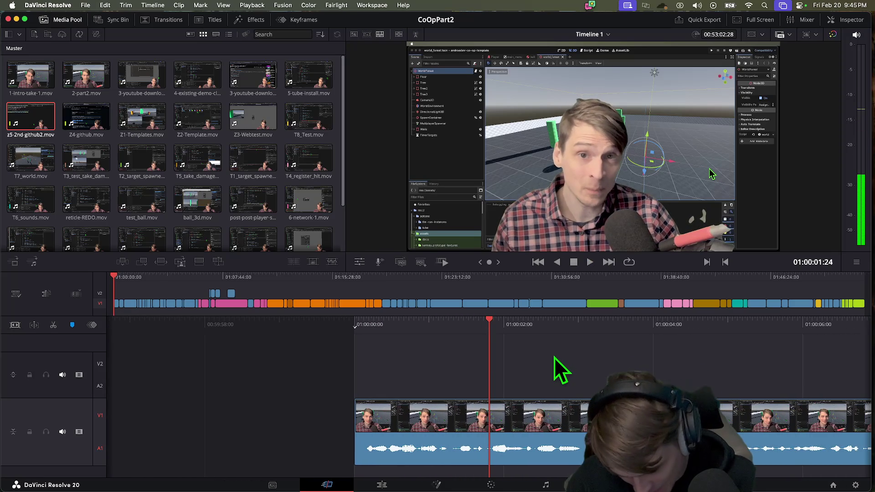
pyautogui.press('l')
pyautogui.press('l')
pyautogui.press('l')
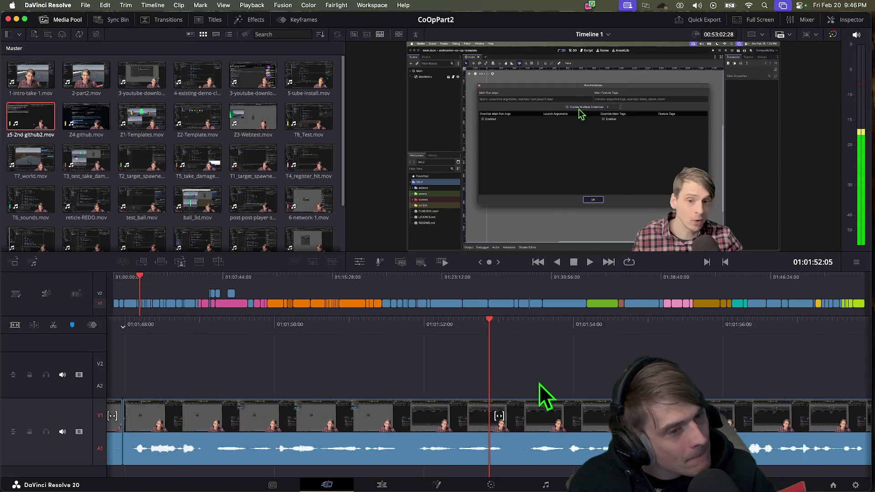
pyautogui.hotkey('shift', 'Left')
pyautogui.hotkey('shift', 'Left')
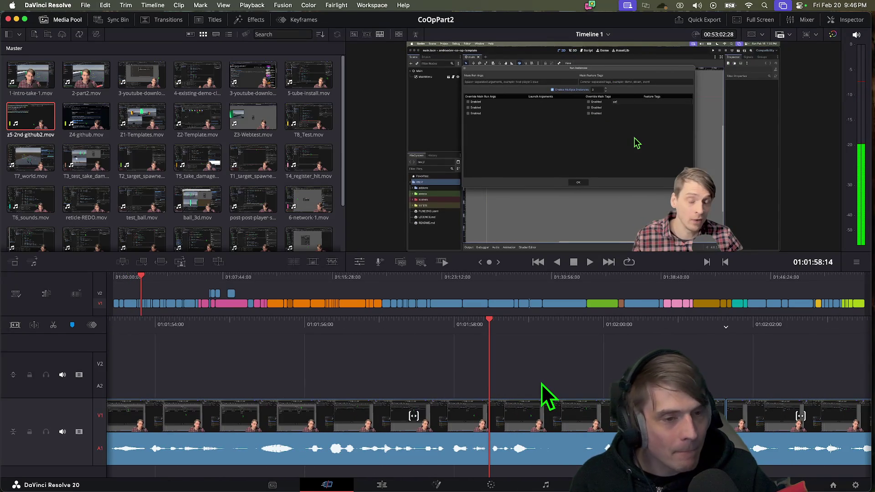
pyautogui.press('space')
pyautogui.hotkey('shift', 'Left')
pyautogui.hotkey('shift', 'Left')
pyautogui.hotkey('shift', 'Left')
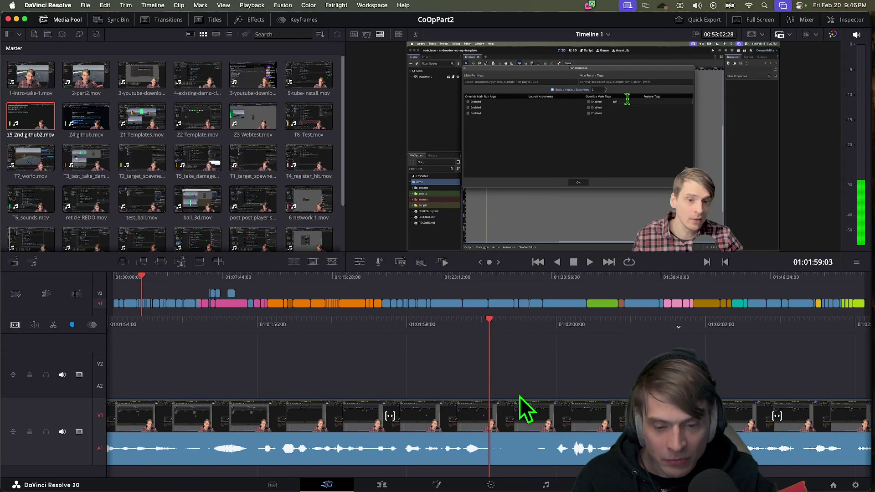
pyautogui.press('space')
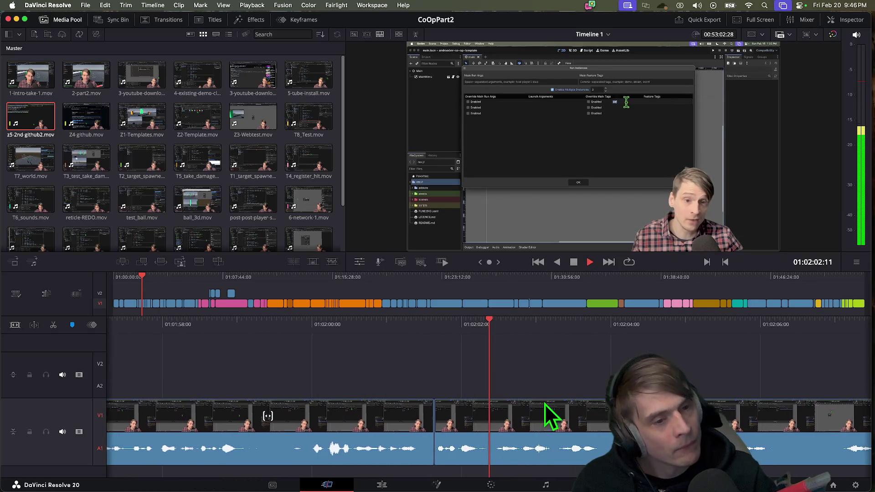
pyautogui.press('j')
pyautogui.press('j')
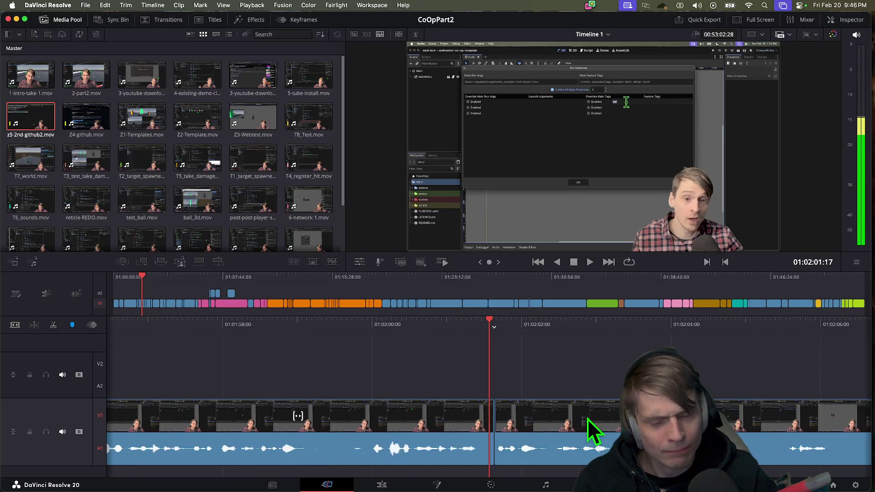
pyautogui.press('k')
pyautogui.press('l')
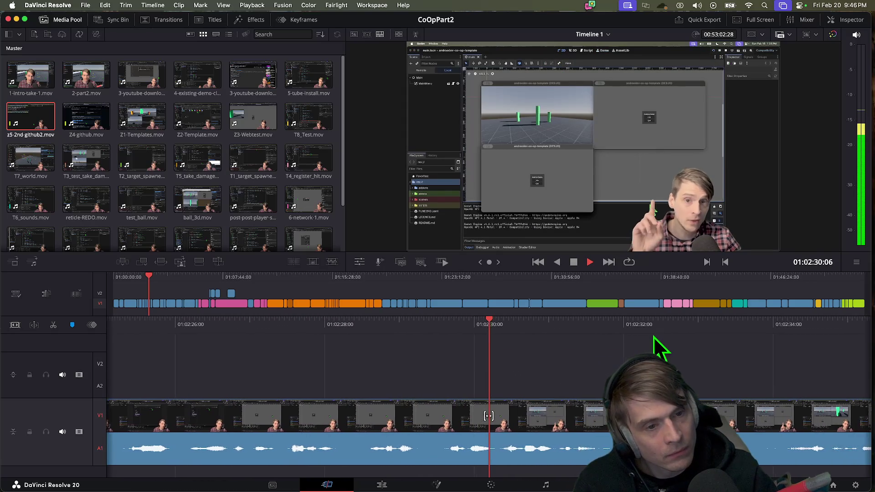
# Ripple-trim about 7 seconds out at the edit near 01:02:05, then nudge the edit point slightly earlier
pyautogui.press('j')
pyautogui.press('j')
pyautogui.press('j')
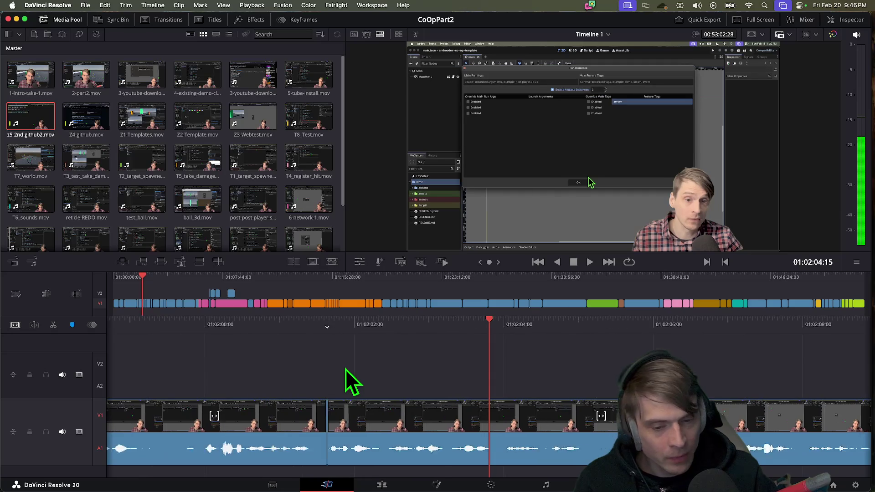
pyautogui.press('l')
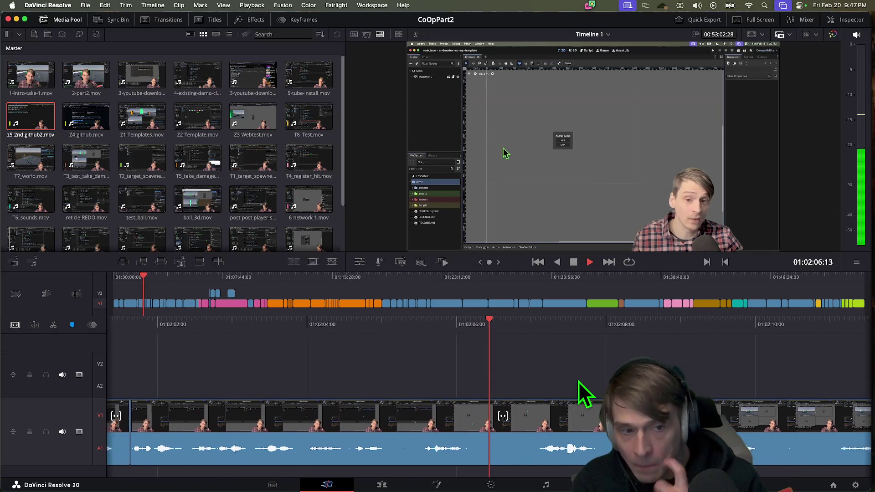
pyautogui.press('space')
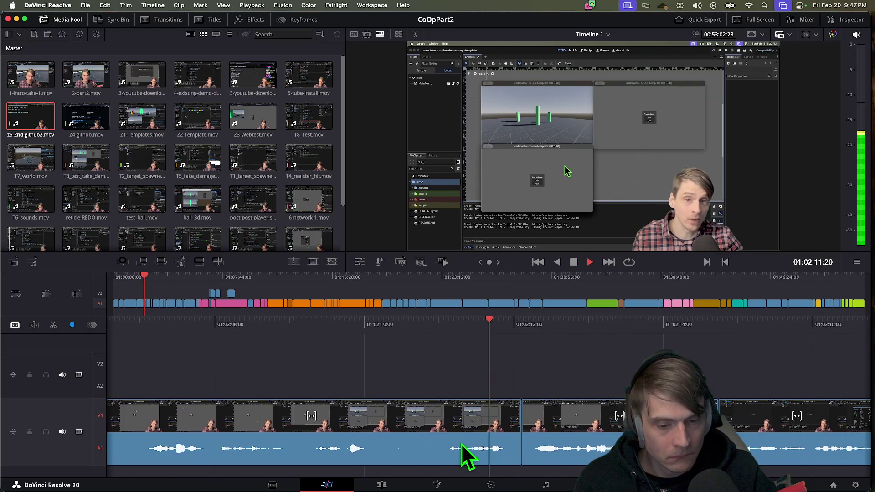
pyautogui.press('space')
pyautogui.moveTo(440, 429); pyautogui.dragTo(127, 428)
pyautogui.moveTo(614, 429)
pyautogui.mouseDown()
pyautogui.moveTo(528, 420)
pyautogui.moveTo(579, 426)
pyautogui.moveTo(534, 435)
pyautogui.mouseUp()
pyautogui.press('space')
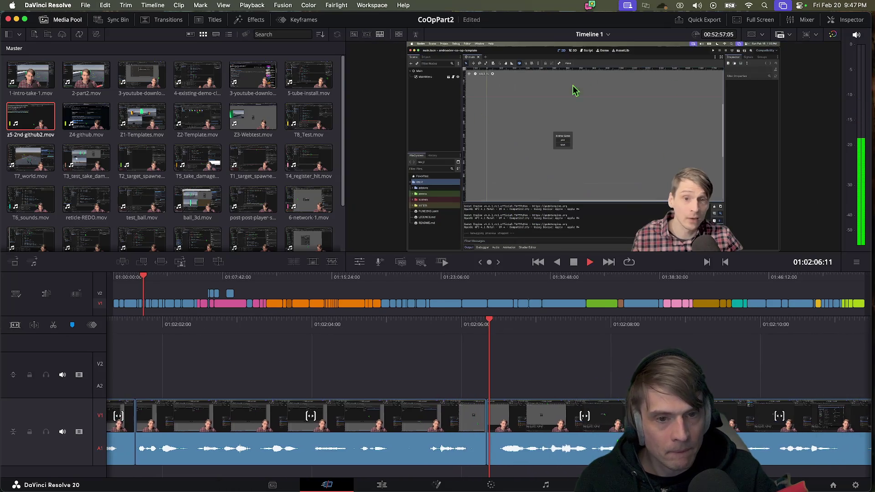
pyautogui.press('space')
pyautogui.moveTo(453, 426); pyautogui.dragTo(376, 431)
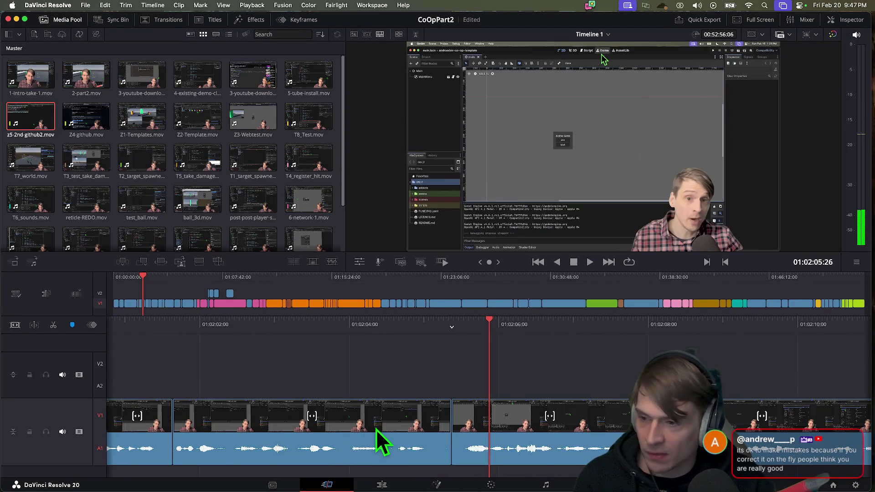
# Replay the trimmed cut from 01:01:54:26 and save the project
pyautogui.hotkey('shift', 'Left')
pyautogui.hotkey('shift', 'Left')
pyautogui.hotkey('shift', 'Left')
pyautogui.press('space')
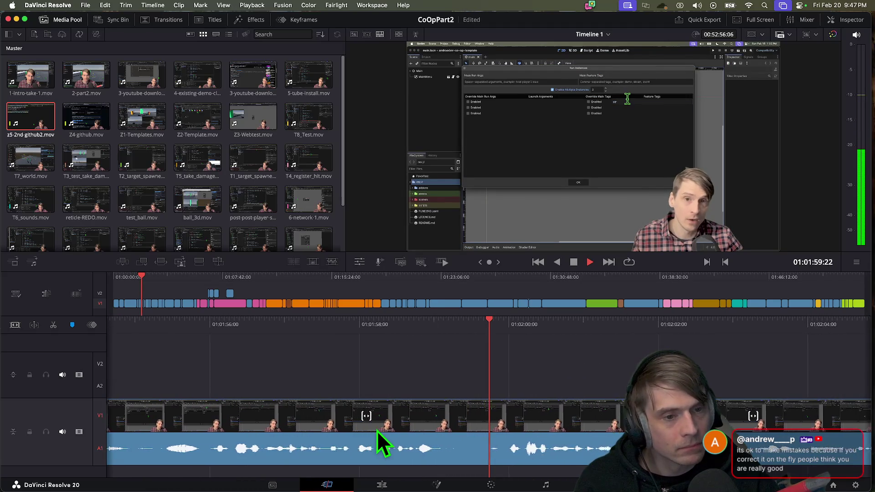
pyautogui.press('space')
pyautogui.hotkey('shift', 'Left')
pyautogui.hotkey('shift', 'Left')
pyautogui.hotkey('shift', 'Left')
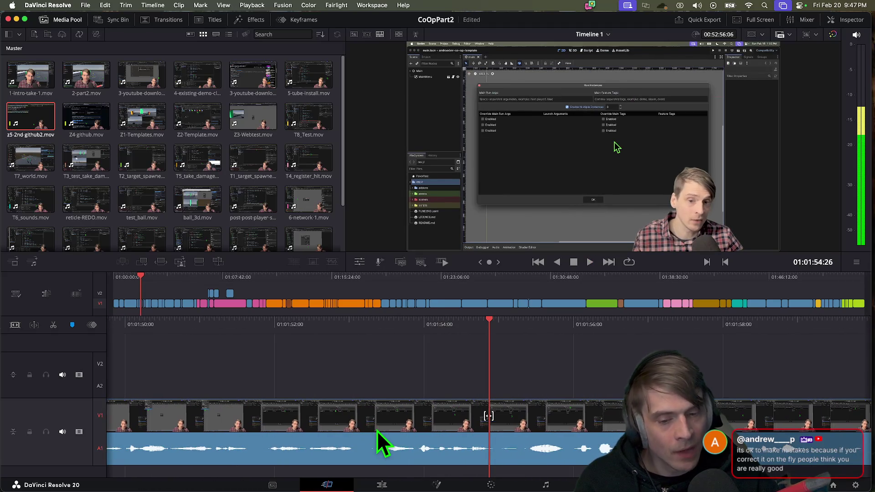
pyautogui.press('space')
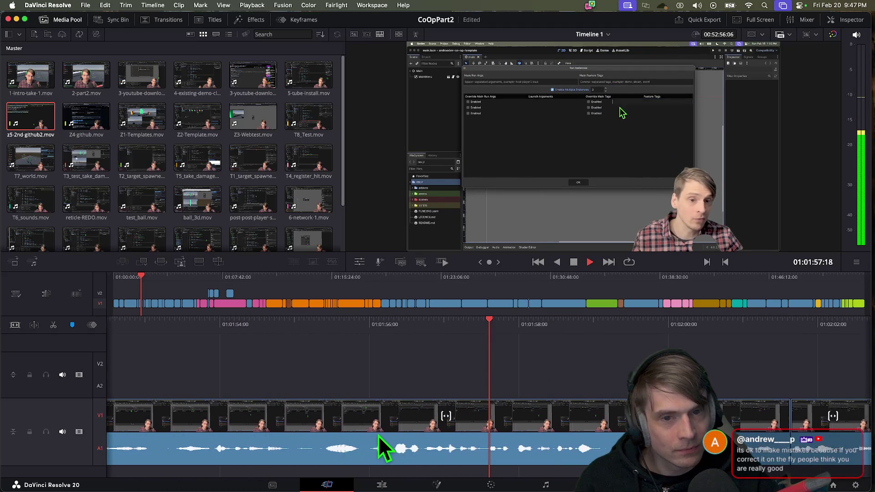
pyautogui.press('space')
pyautogui.press('super+s')
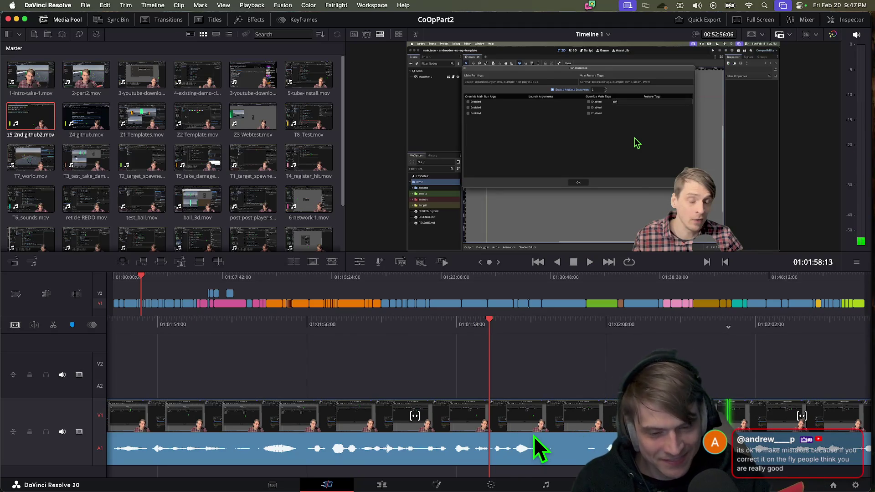
# Split the clip at the playhead at 01:01:59:14
pyautogui.press('space')
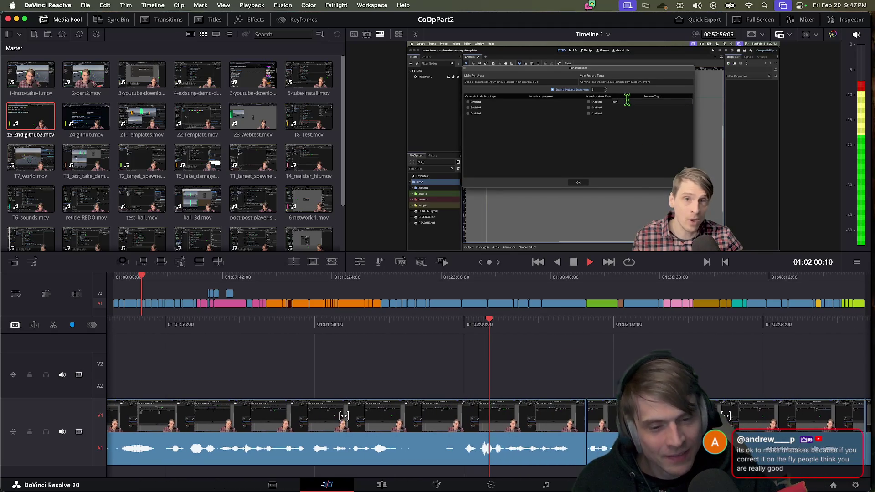
pyautogui.press('space')
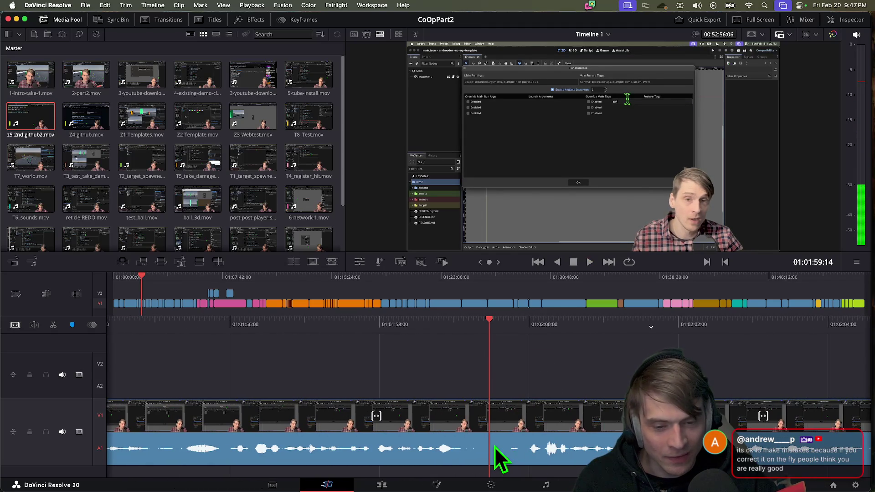
pyautogui.click(489, 453)
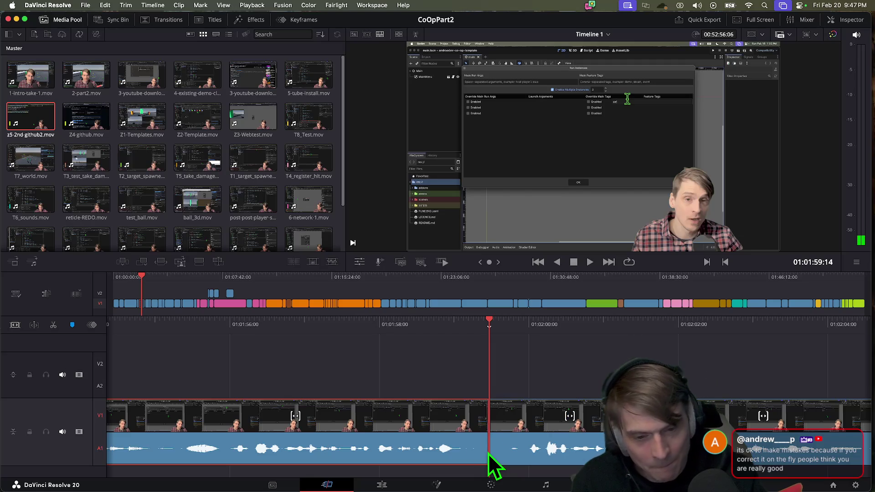
pyautogui.press('super+b')
# Trim the new cut back to remove the unwanted section, leaving CoOpPart2 00:52:52:24 long
pyautogui.moveTo(482, 442); pyautogui.dragTo(225, 441)
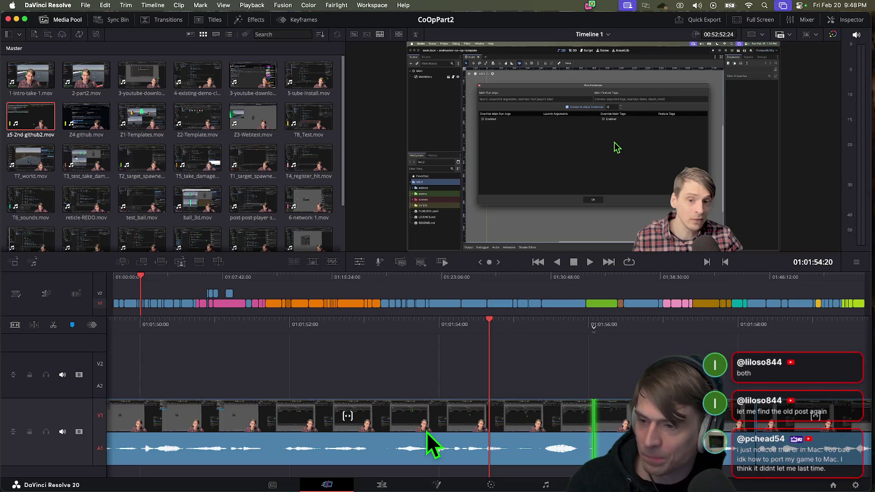
pyautogui.hscroll(-3, 549, 387)
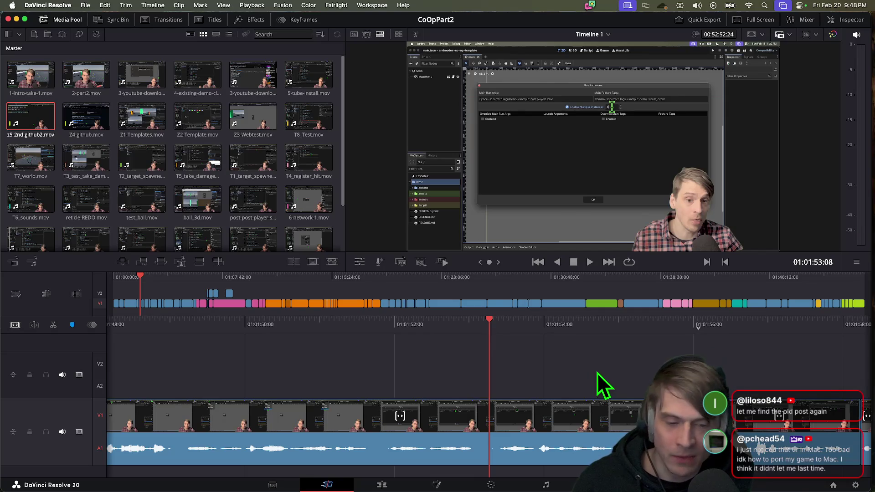
# Open Godot's Project > Export dialog and add a new macOS preset, macOS 2
pyautogui.moveTo(427, 460)
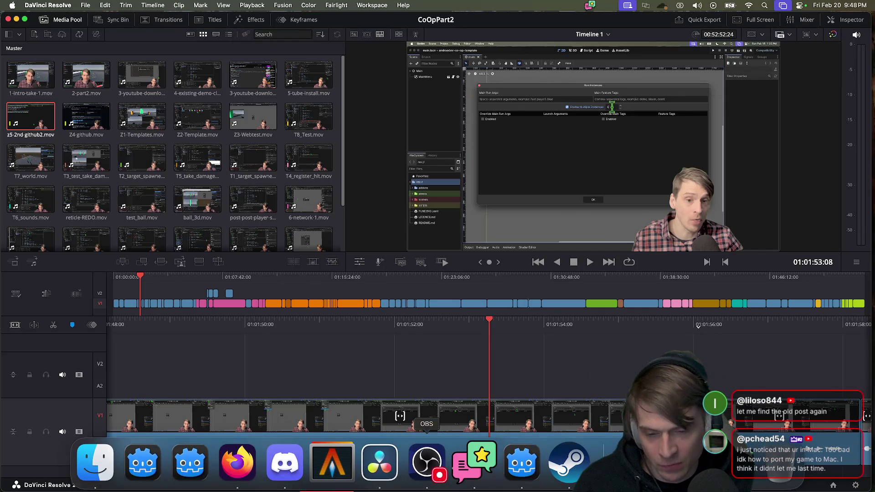
pyautogui.click(146, 460)
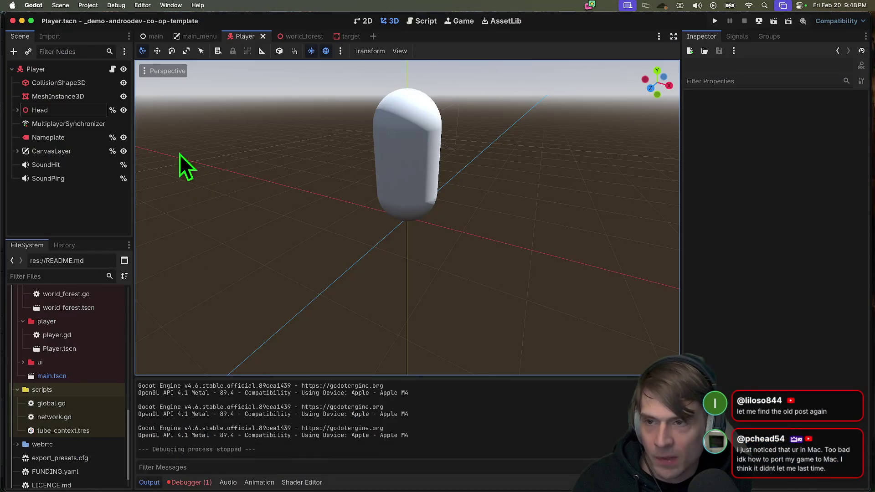
pyautogui.click(60, 5)
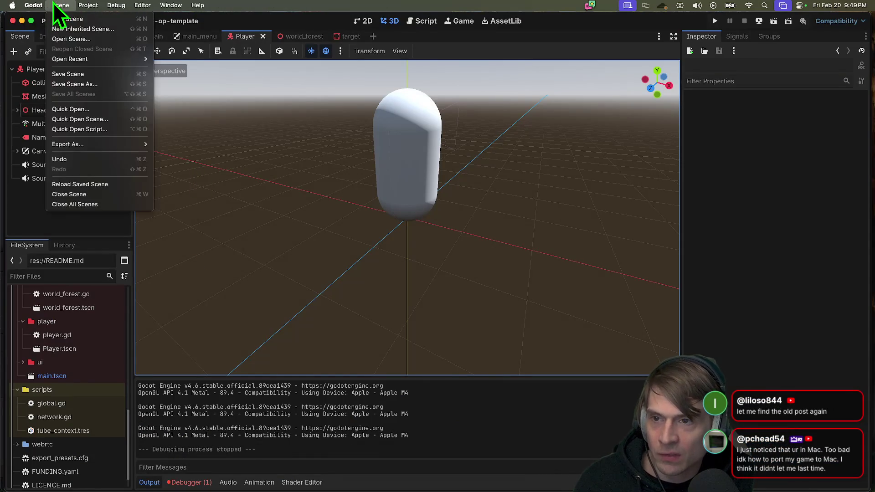
pyautogui.click(112, 62)
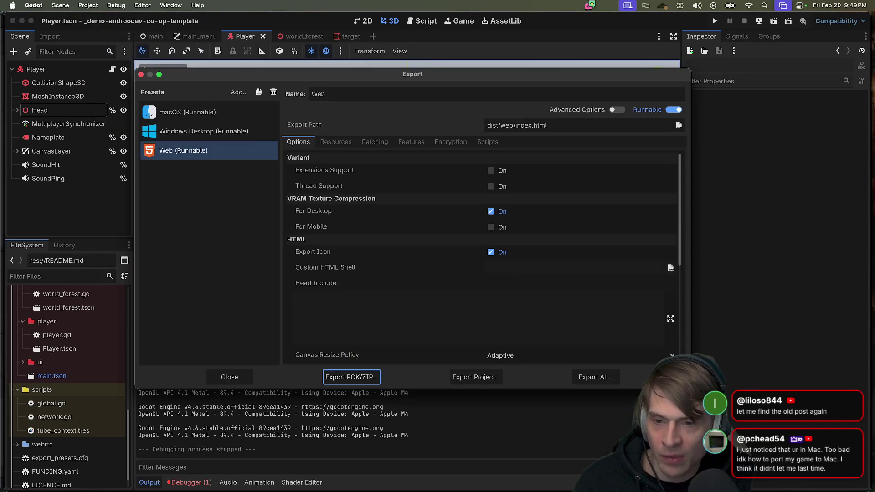
pyautogui.click(194, 114)
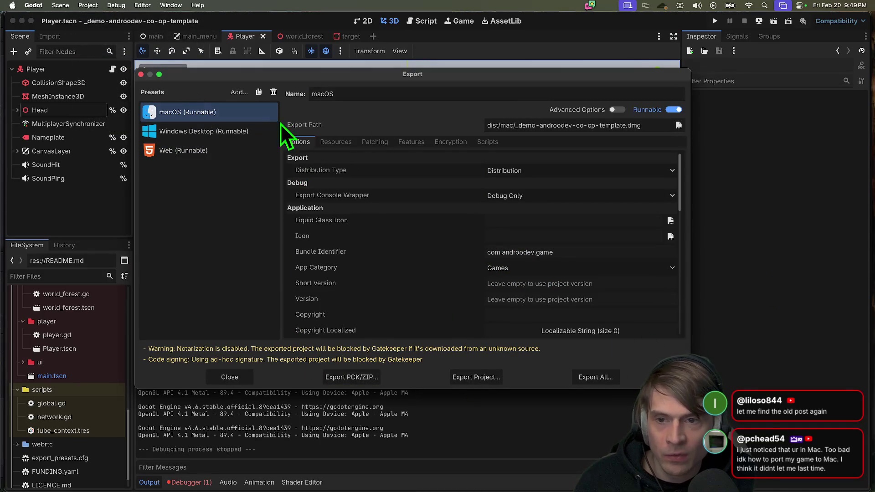
pyautogui.click(246, 93)
pyautogui.click(296, 168)
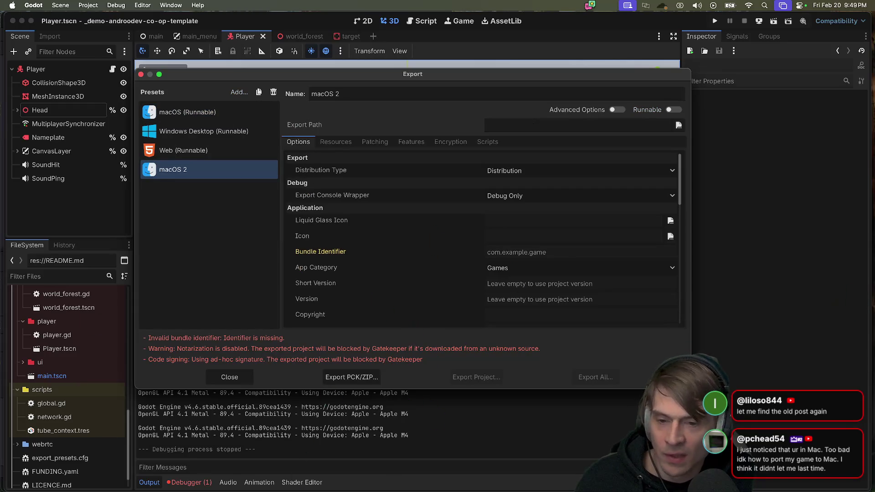
# Enlarge the Export dialog, enter a bundle identifier, and cancel a trial project export
pyautogui.moveTo(418, 79); pyautogui.dragTo(328, 35)
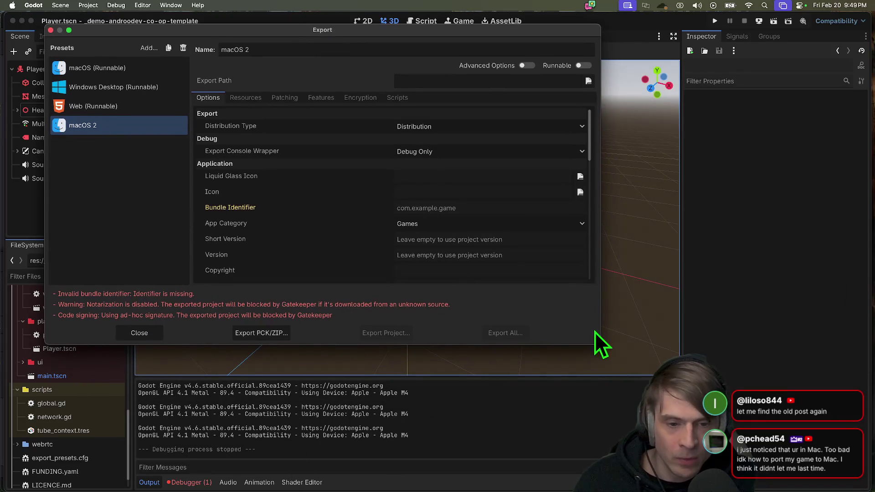
pyautogui.moveTo(594, 340); pyautogui.dragTo(598, 452)
pyautogui.click(474, 207)
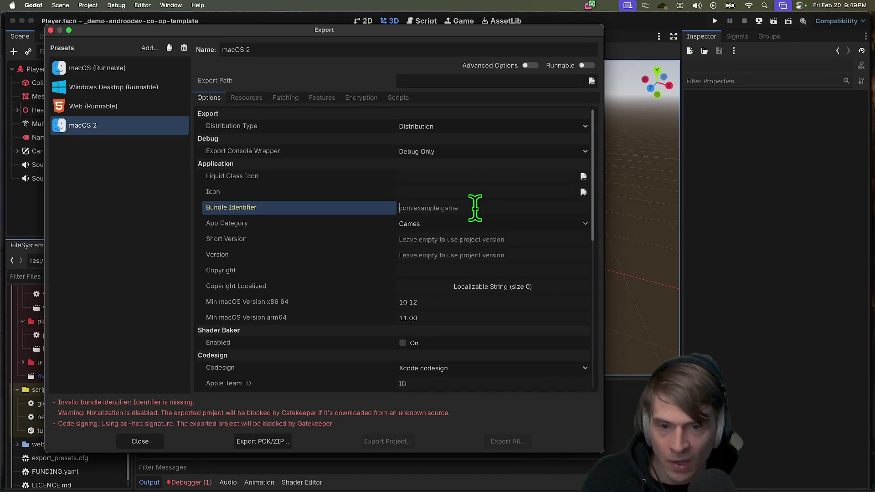
pyautogui.write('androo.game.com')
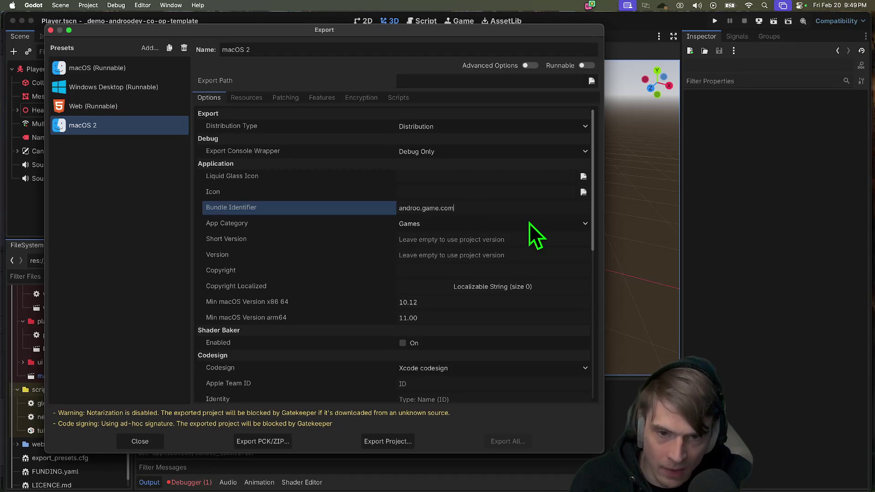
pyautogui.write('zzzz')
pyautogui.click(362, 241)
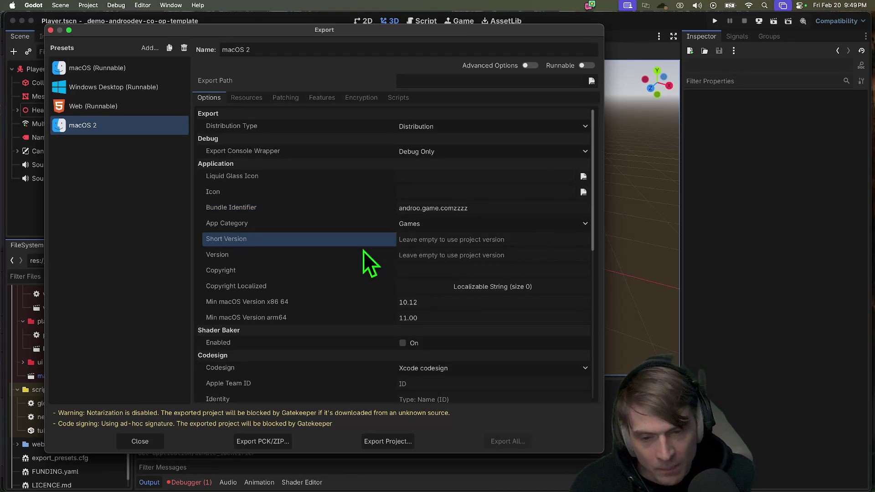
pyautogui.click(393, 441)
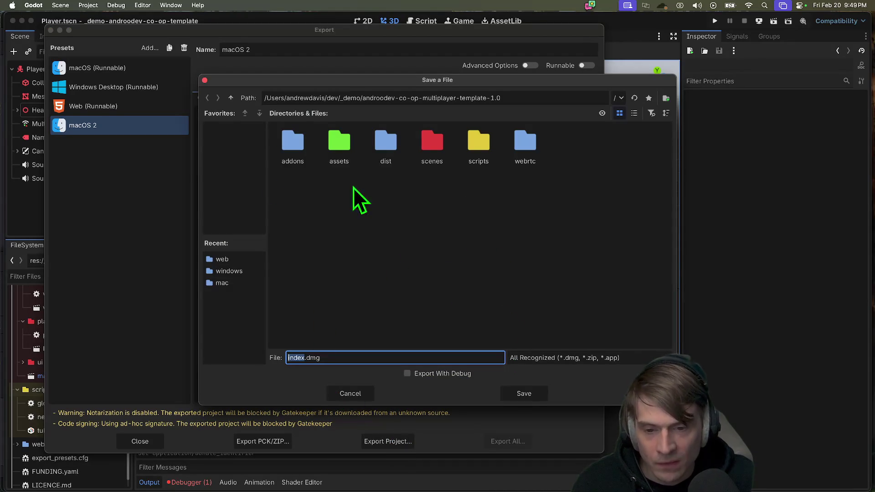
pyautogui.click(366, 393)
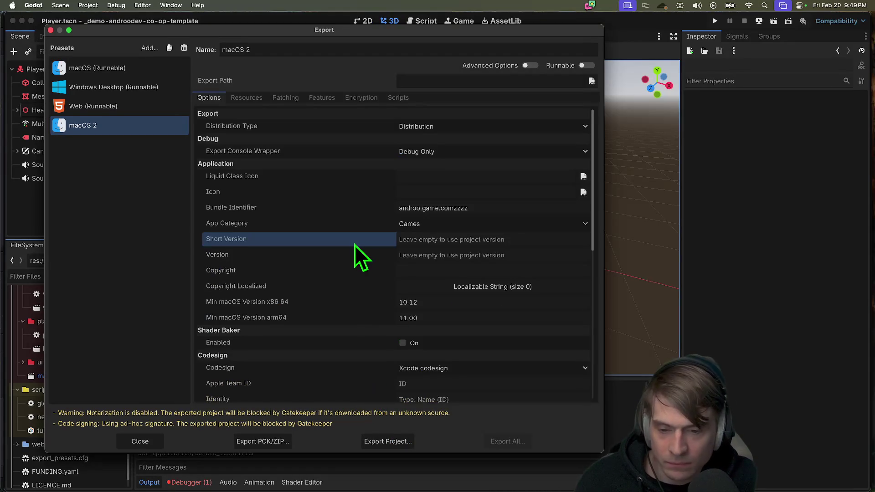
# Change the bundle identifier to com.apple.myapple.com and close the Export dialog
pyautogui.doubleClick(482, 210)
pyautogui.press('BackSpace')
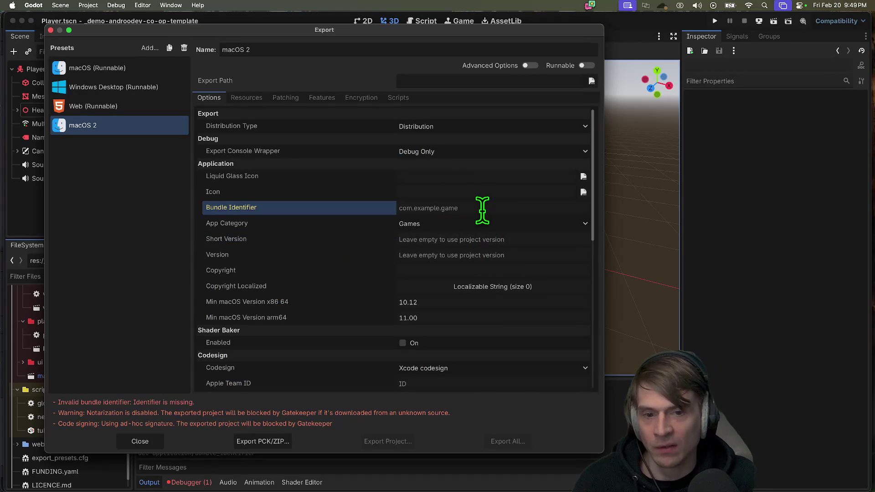
pyautogui.hotkey('ctrl', 'z')
pyautogui.doubleClick(483, 209)
pyautogui.press('BackSpace')
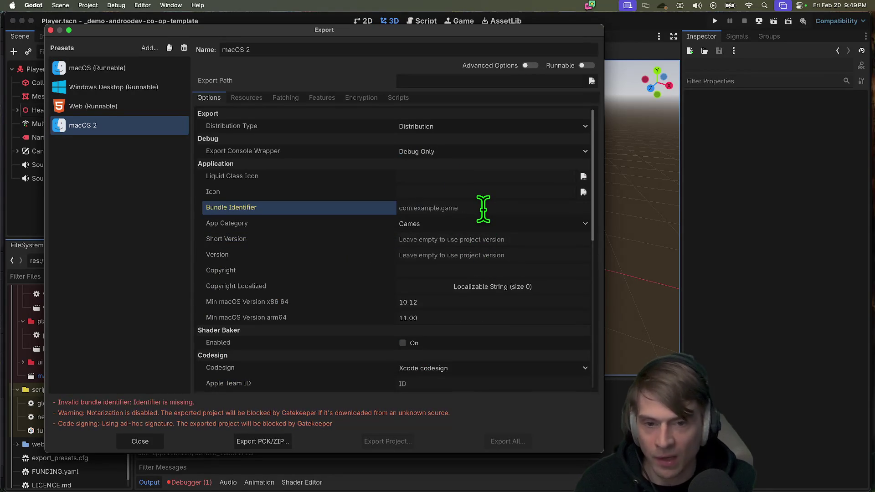
pyautogui.write('com.apple.m`a')
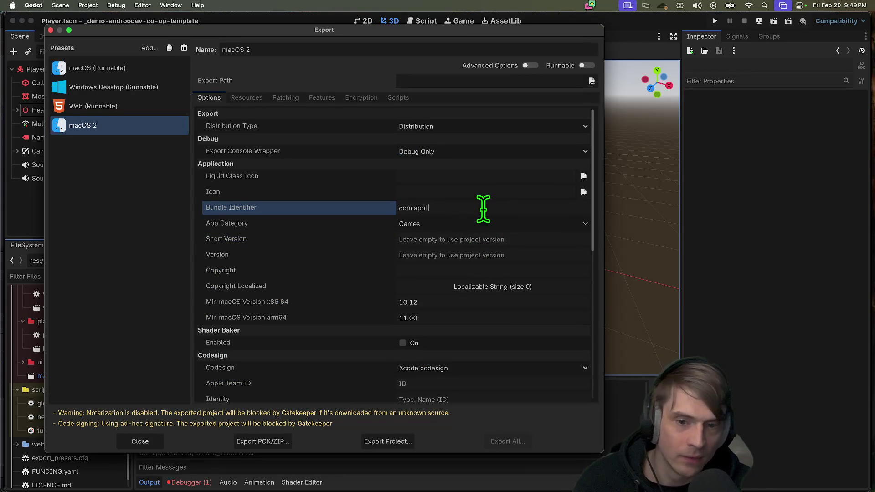
pyautogui.press('BackSpace')
pyautogui.press('BackSpace')
pyautogui.write('yapple.com')
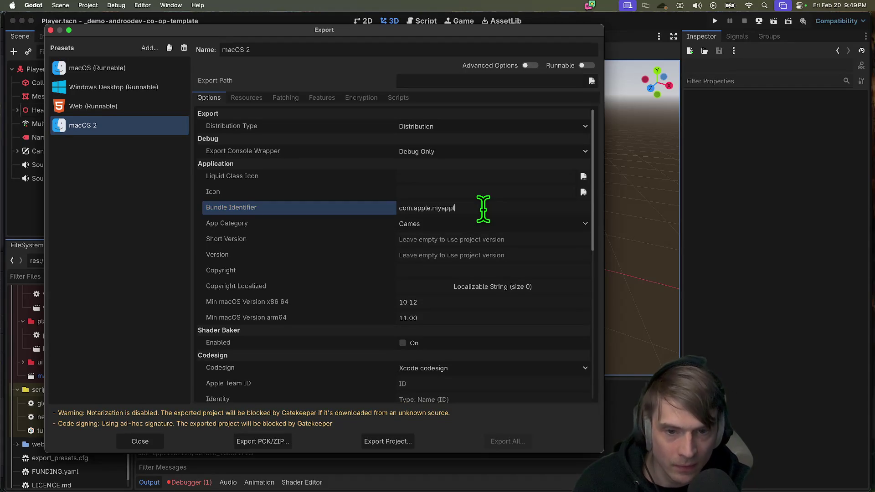
pyautogui.press('Escape')
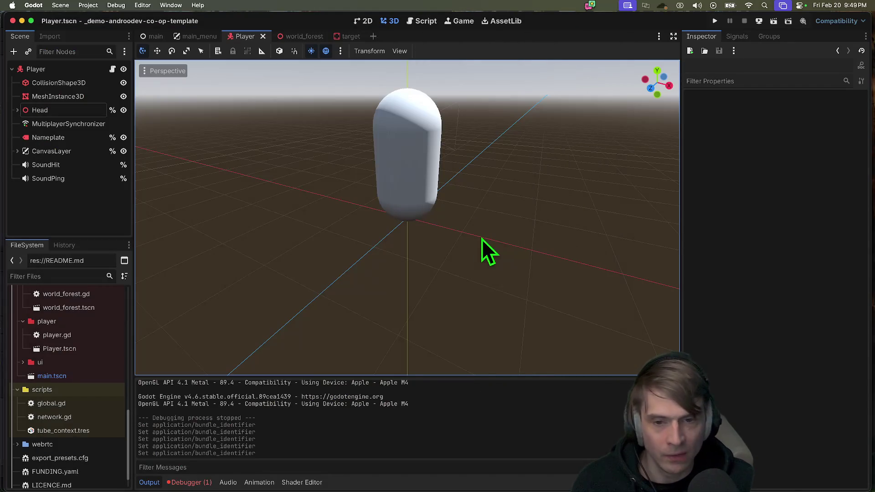
pyautogui.press('super+Tab')
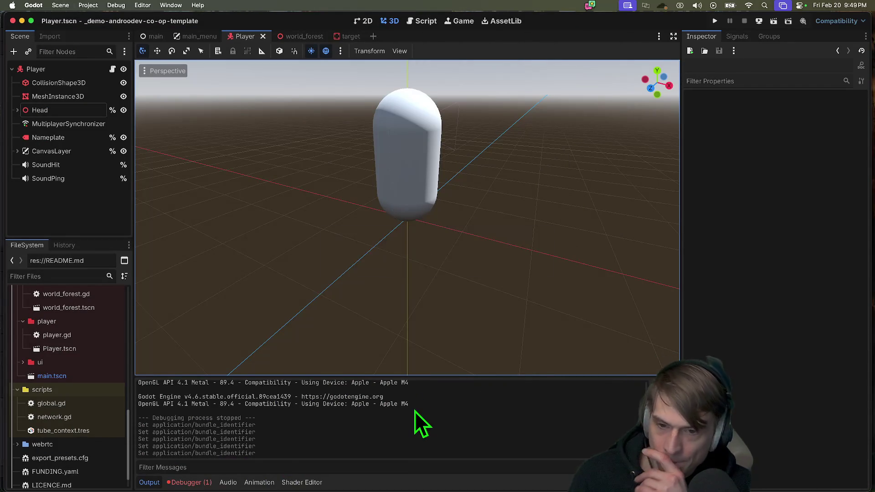
# Ripple-trim the cut near 01:01:56 by 8 frames, making CoOpPart2 00:52:53:02, and replay it
pyautogui.press('space')
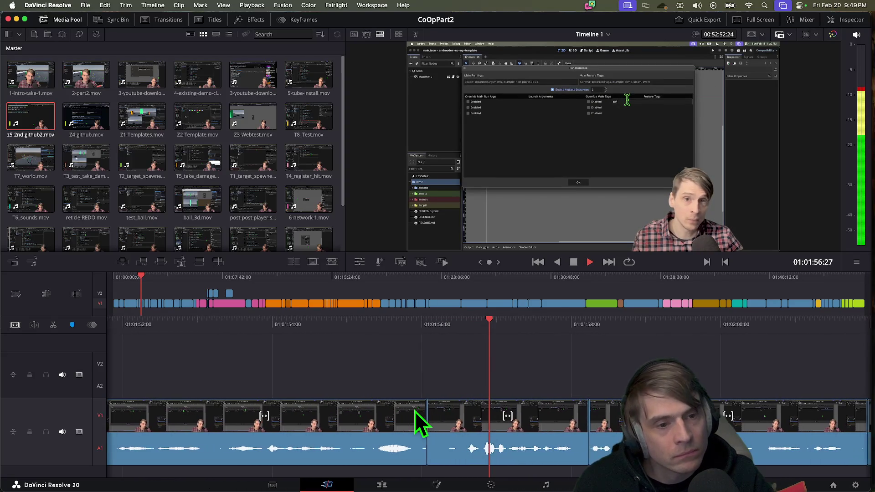
pyautogui.press('space')
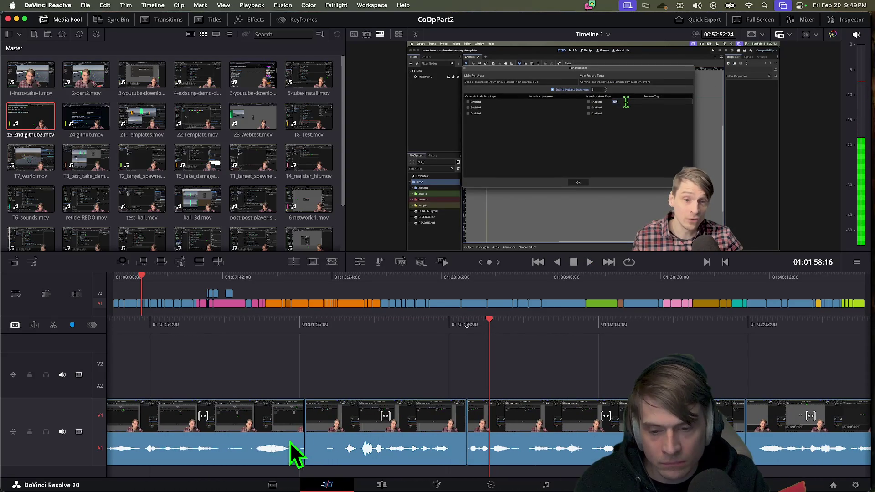
pyautogui.moveTo(296, 438)
pyautogui.mouseDown()
pyautogui.moveTo(358, 434)
pyautogui.moveTo(315, 435)
pyautogui.mouseUp()
pyautogui.press('space')
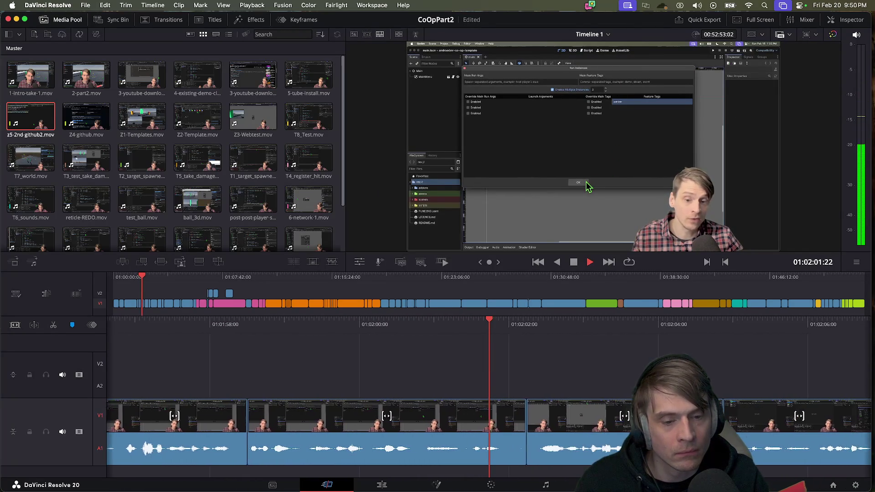
pyautogui.click(504, 324)
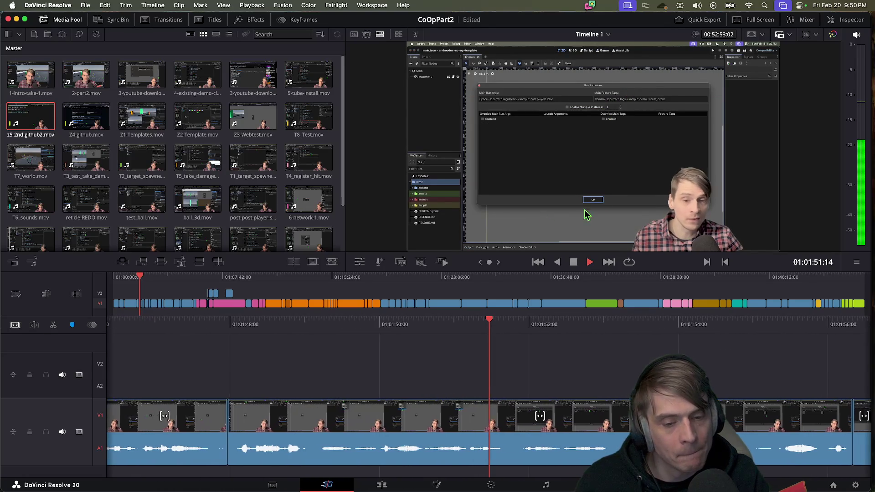
pyautogui.click(590, 262)
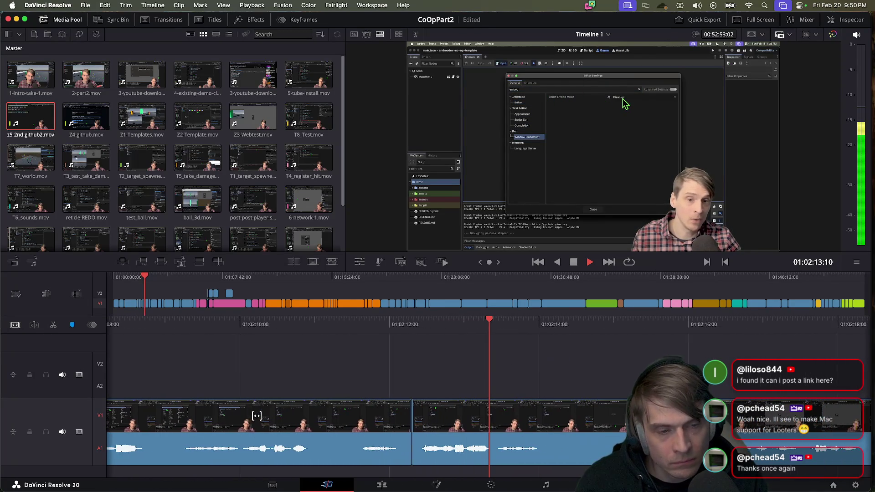
# Review from the earlier 3D viewport shot and ripple-trim the edit point by 11 frames
pyautogui.press('space')
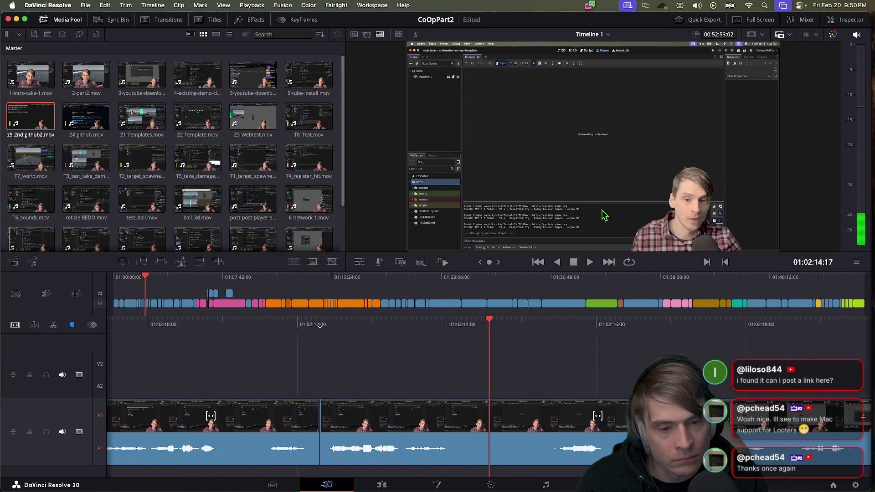
pyautogui.hotkey('shift', 'Left')
pyautogui.hotkey('shift', 'Left')
pyautogui.hotkey('shift', 'Left')
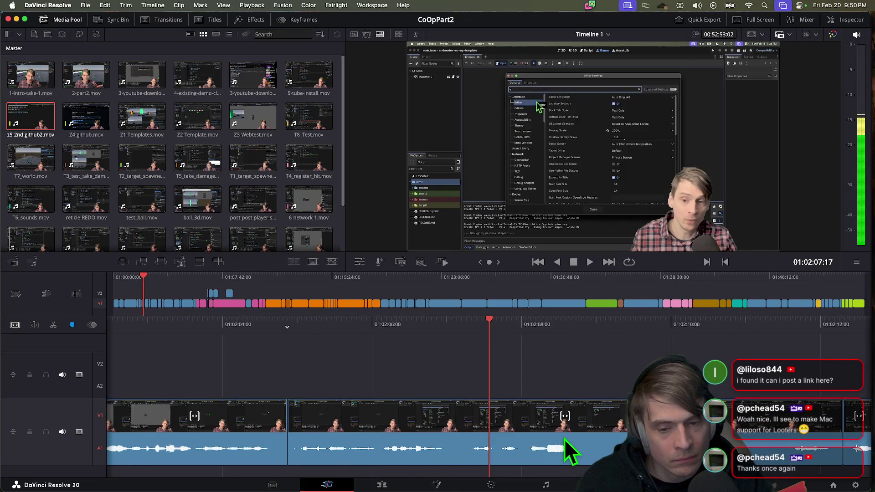
pyautogui.hotkey('shift', 'Left')
pyautogui.hotkey('shift', 'Left')
pyautogui.hotkey('shift', 'Left')
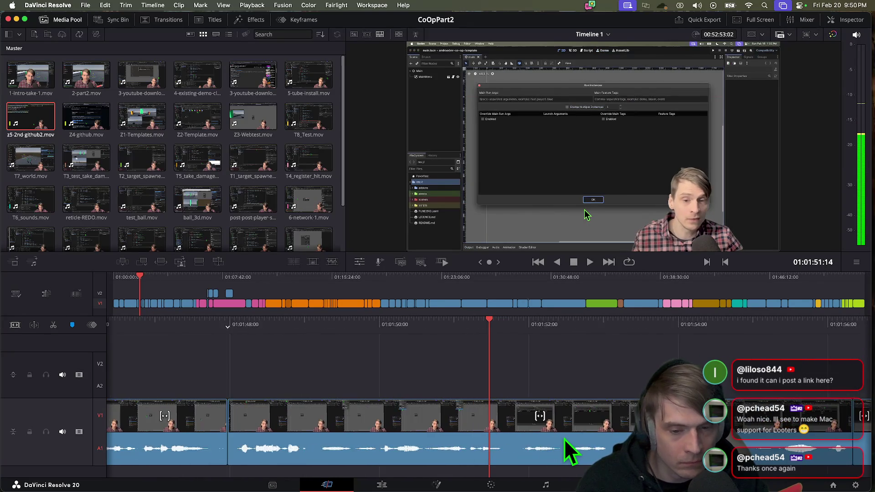
pyautogui.hotkey('shift', 'Left')
pyautogui.hotkey('shift', 'Left')
pyautogui.hotkey('shift', 'Left')
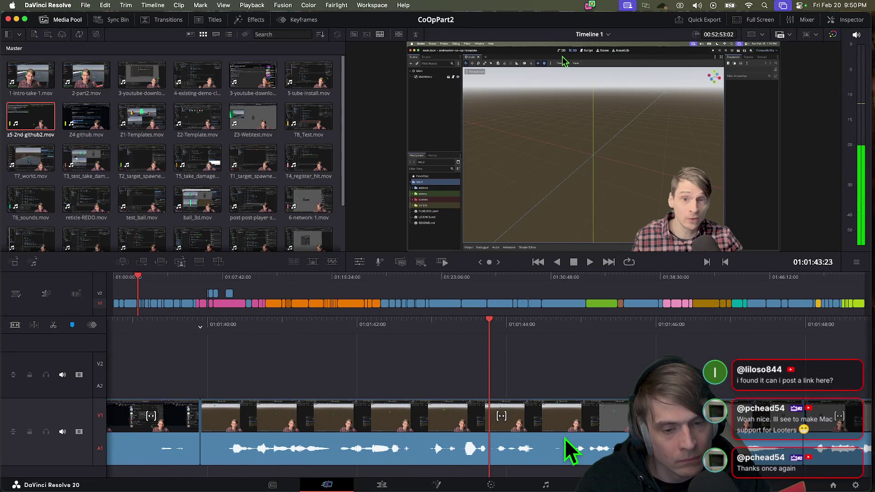
pyautogui.press('space')
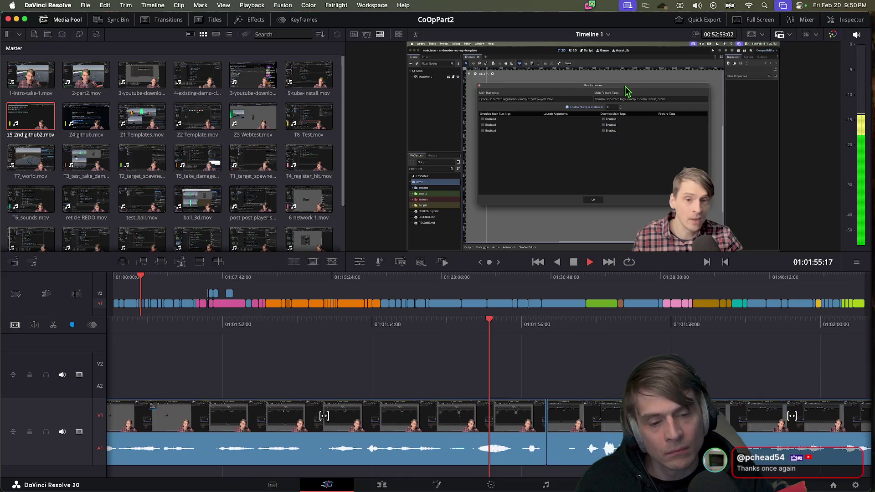
pyautogui.press('space')
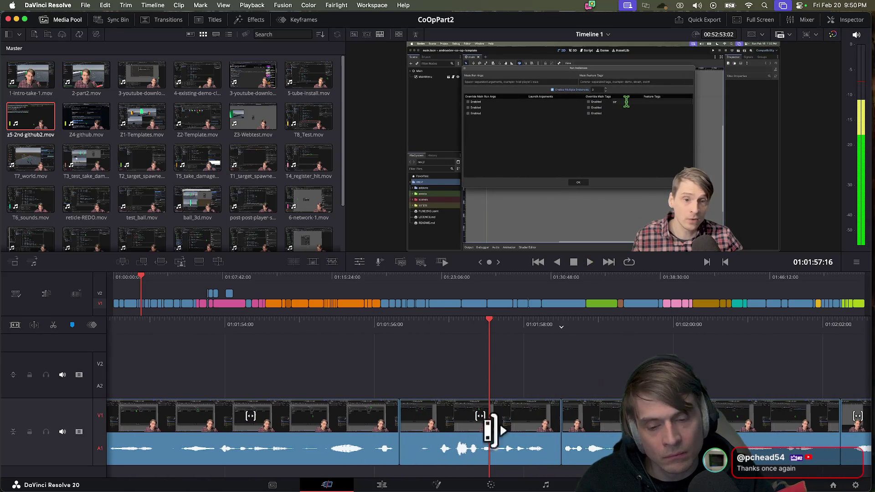
pyautogui.click(388, 438)
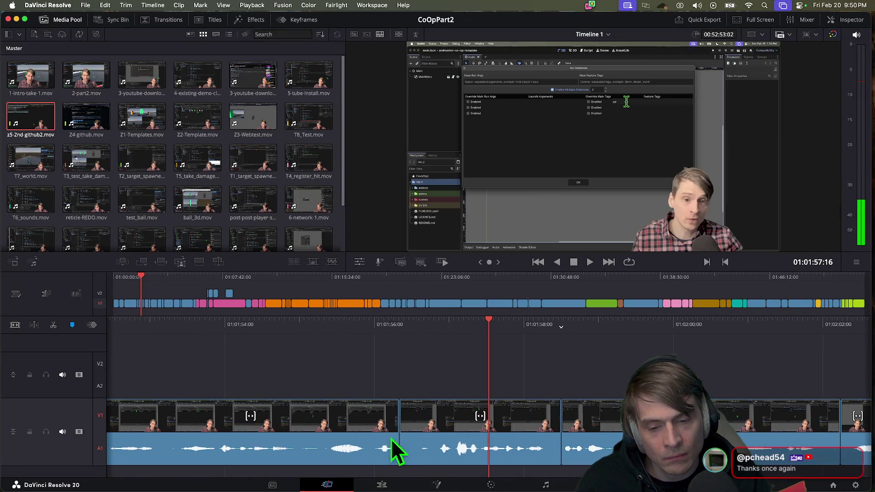
pyautogui.moveTo(409, 439)
pyautogui.mouseDown()
pyautogui.moveTo(438, 439)
pyautogui.moveTo(426, 438)
pyautogui.mouseUp()
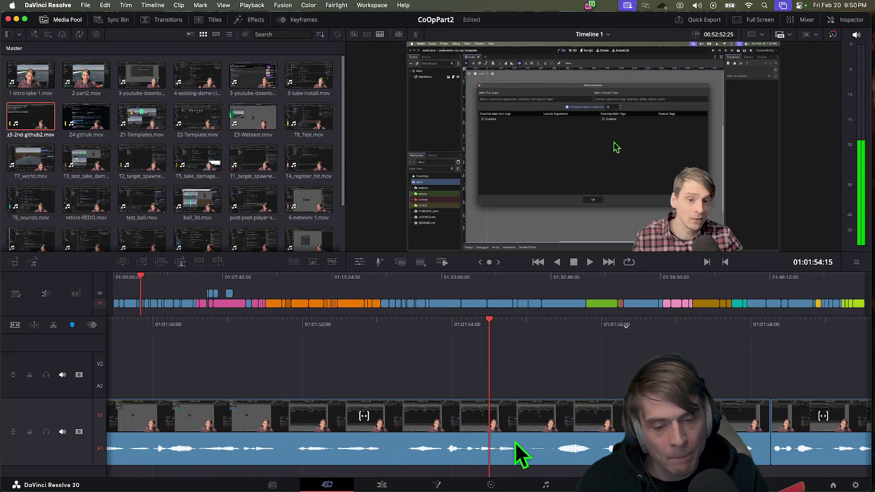
pyautogui.press('space')
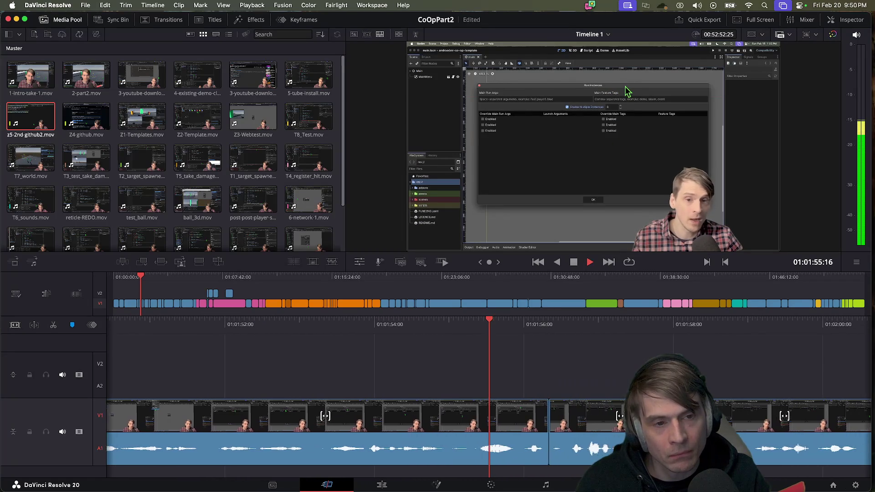
pyautogui.press('space')
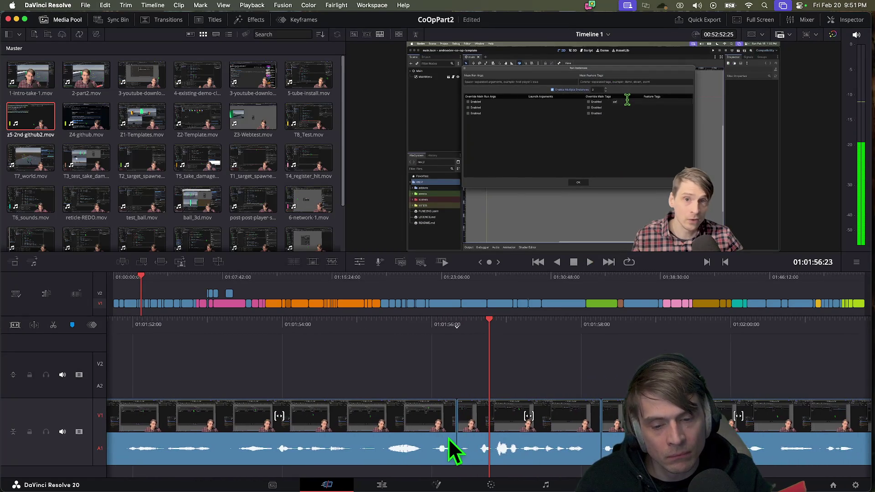
# Trim the next edit point by 1 frame, then by 5 frames, and play back the result
pyautogui.moveTo(465, 440); pyautogui.dragTo(488, 445)
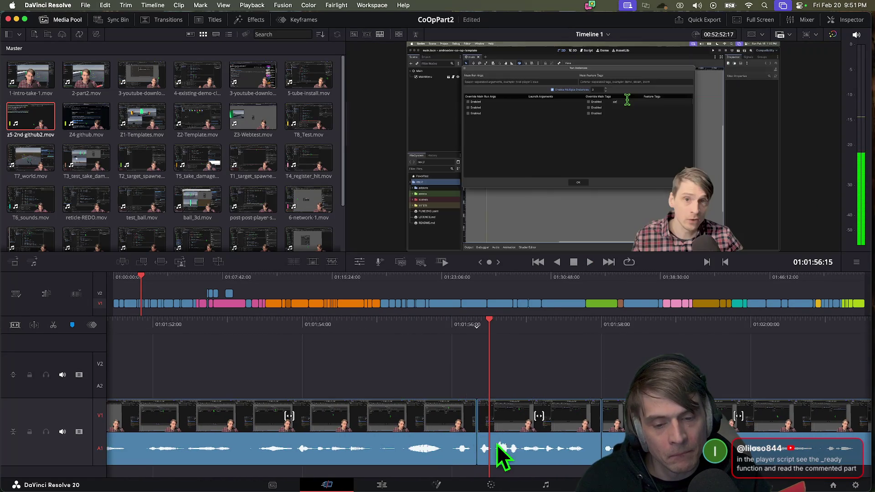
pyautogui.hscroll(-3, 490, 445)
pyautogui.press('space')
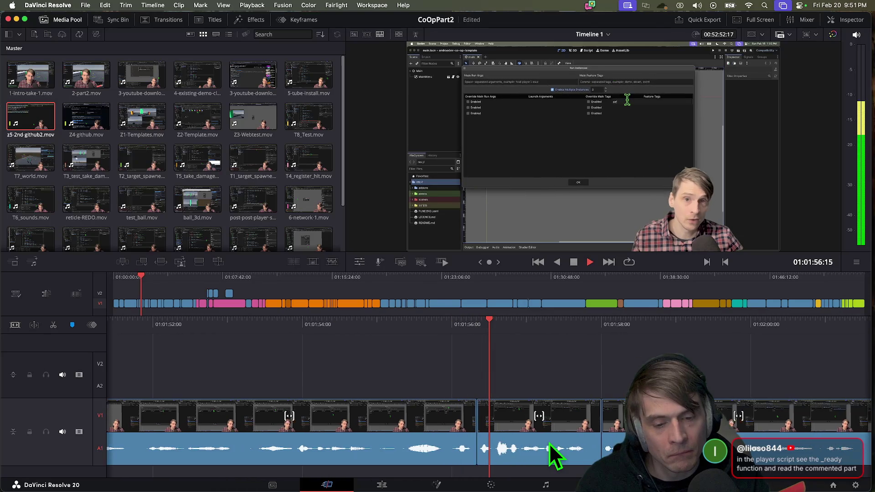
pyautogui.press('space')
pyautogui.moveTo(474, 440)
pyautogui.mouseDown()
pyautogui.moveTo(498, 442)
pyautogui.moveTo(488, 440)
pyautogui.mouseUp()
pyautogui.press('/')
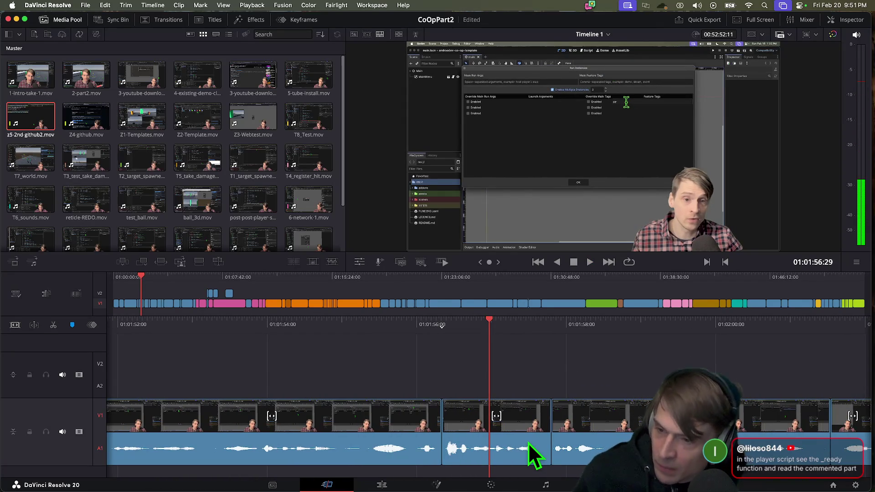
# Save the CoOpPart2 edits at 00:52:52:11 and return to the Godot editor
pyautogui.press('v')
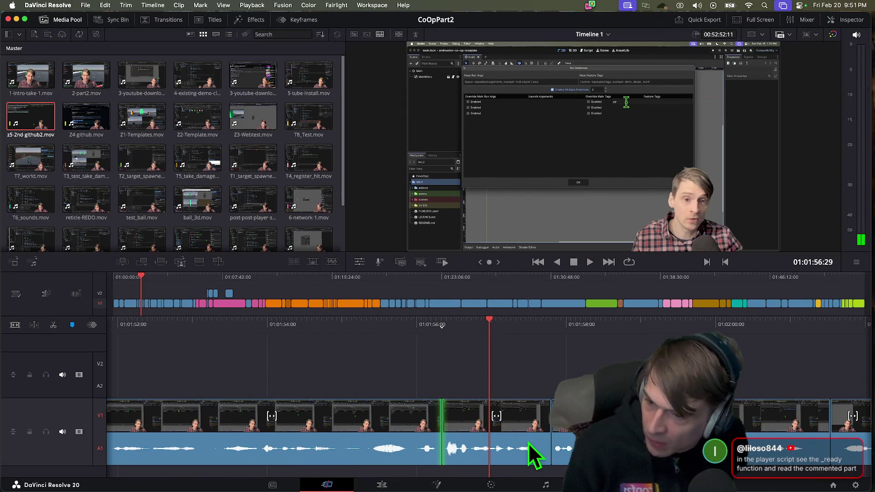
pyautogui.press('Escape')
pyautogui.press('v')
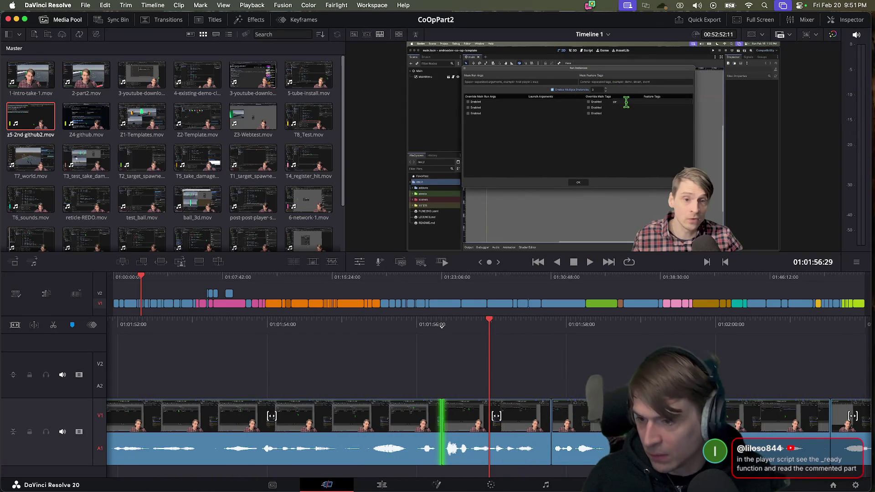
pyautogui.moveTo(298, 476)
pyautogui.click(184, 461)
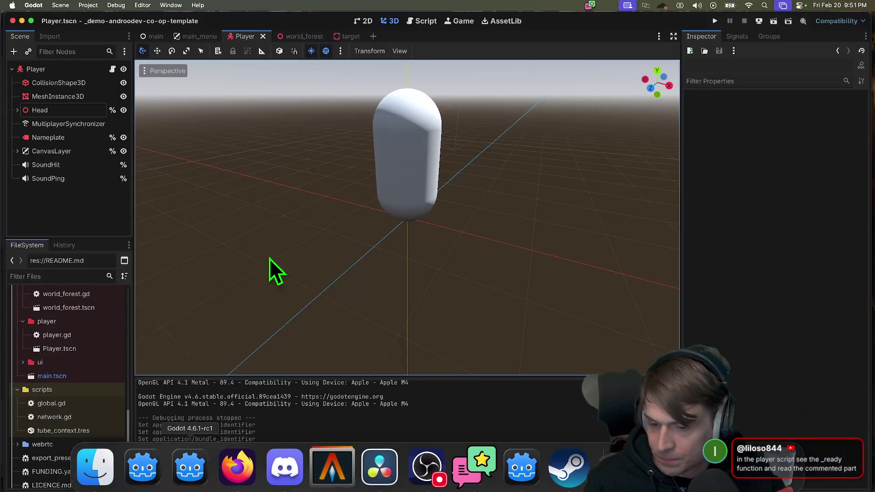
# Open player.gd and view the Node documentation for _ready(), then move to Discord
pyautogui.click(112, 68)
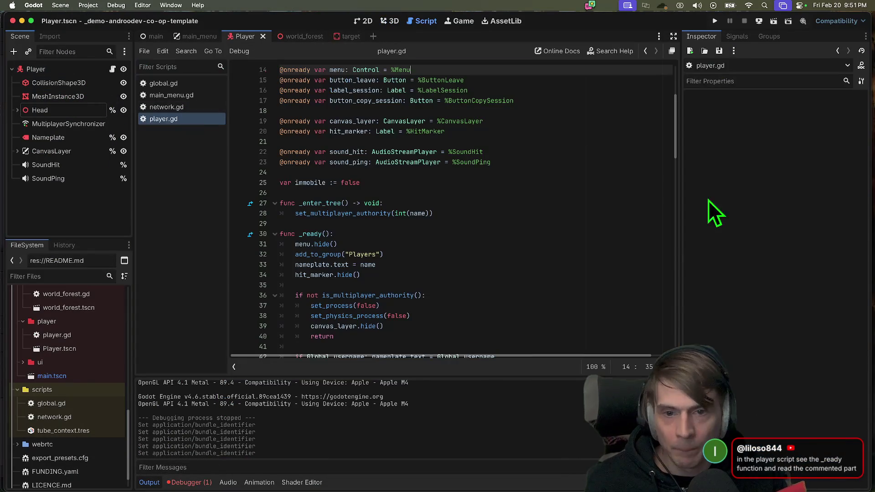
pyautogui.keyDown('super'); pyautogui.click(312, 235); pyautogui.keyUp('super')
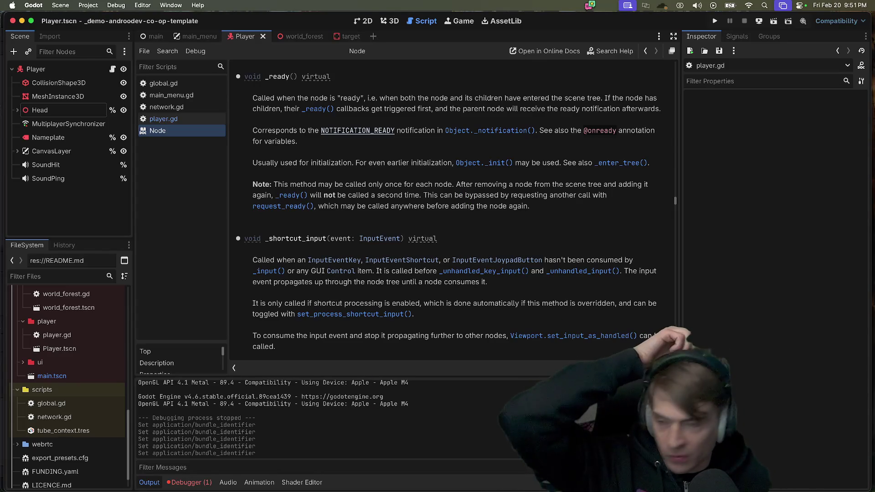
pyautogui.moveTo(347, 490)
pyautogui.click(285, 474)
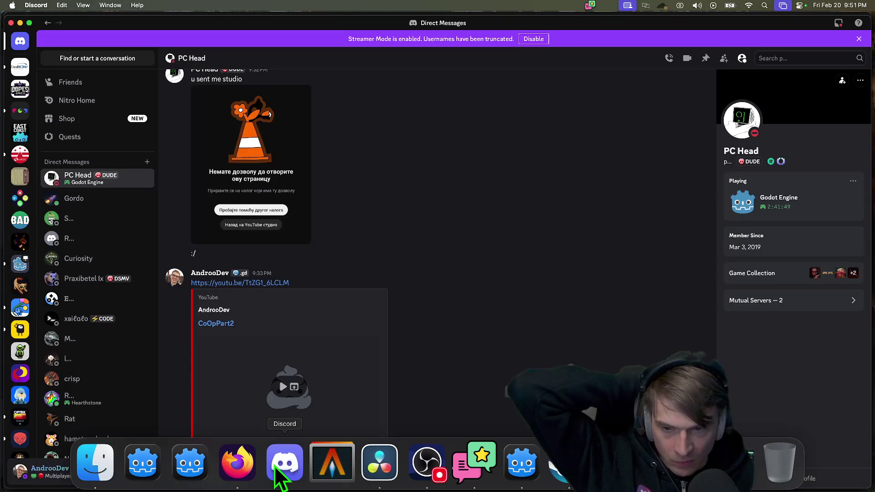
# Check the titles Google Doc in Firefox, then return to DaVinci Resolve's CoOpPart2 timeline
pyautogui.click(227, 472)
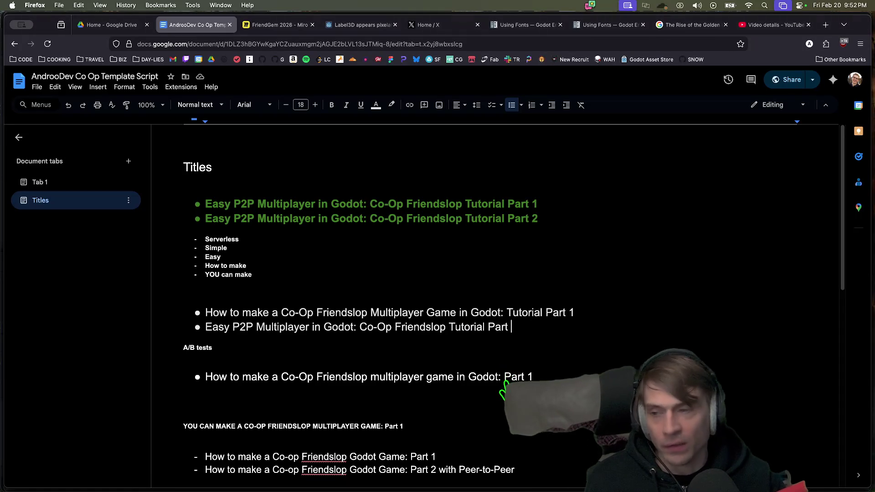
pyautogui.moveTo(474, 488)
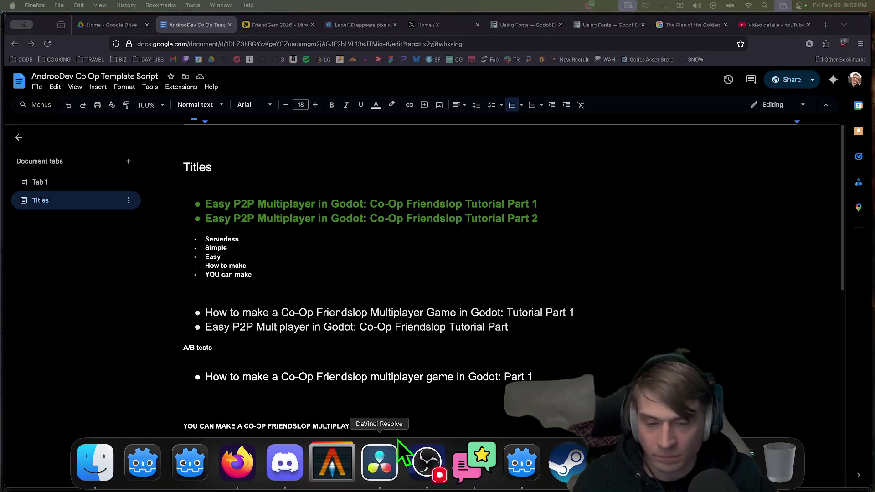
pyautogui.click(381, 467)
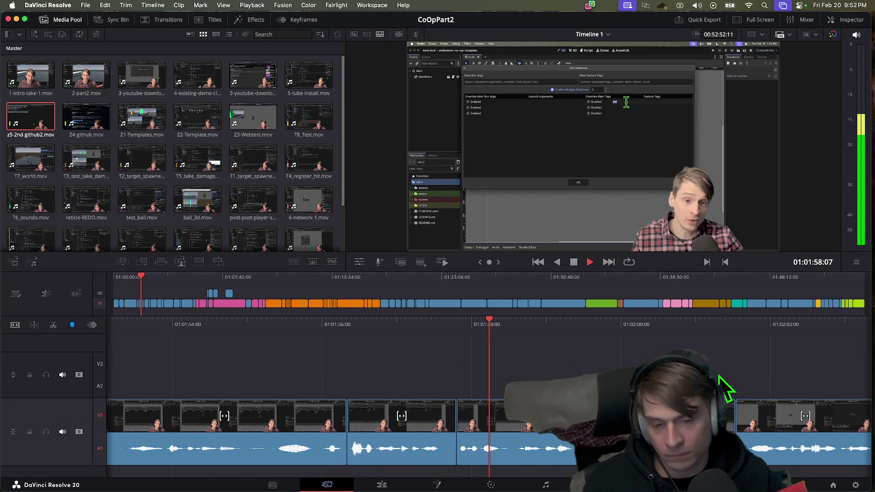
# Trim the cut near 01:01:56 by 3 frames, making CoOpPart2 00:52:52:08, and save
pyautogui.press('space')
pyautogui.moveTo(480, 326)
pyautogui.mouseDown()
pyautogui.moveTo(532, 325)
pyautogui.moveTo(434, 326)
pyautogui.moveTo(547, 325)
pyautogui.moveTo(457, 326)
pyautogui.mouseUp()
pyautogui.click(454, 440)
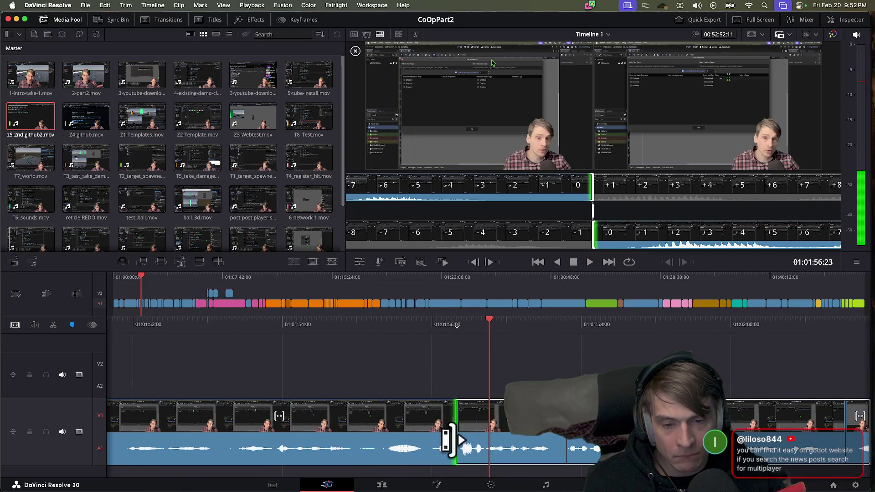
pyautogui.moveTo(443, 440); pyautogui.dragTo(438, 440)
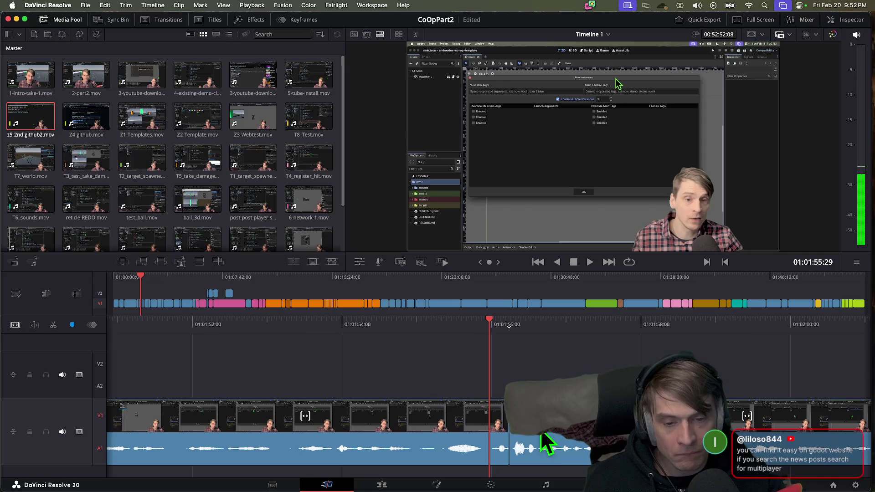
pyautogui.press('super+s')
# Bring Firefox with the Google Docs Titles tab to the front
pyautogui.press('super+Tab')
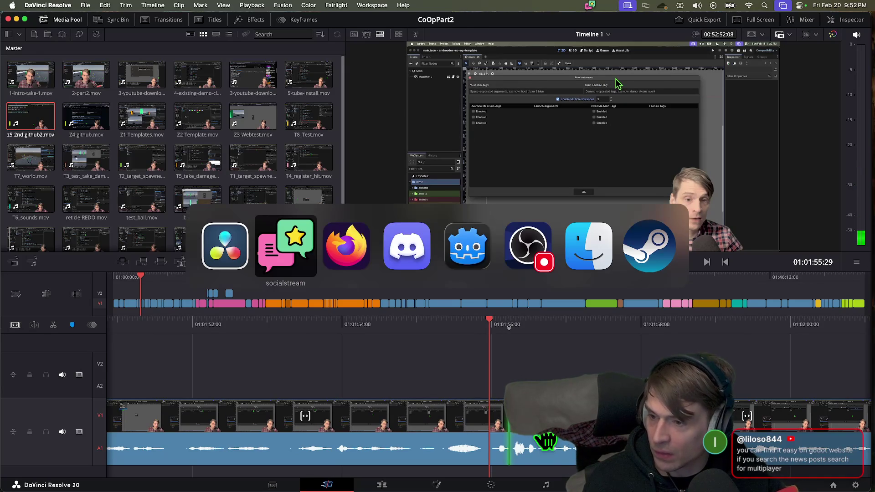
pyautogui.press('super+Tab')
pyautogui.press('super+Tab')
pyautogui.press('super+shift+Tab')
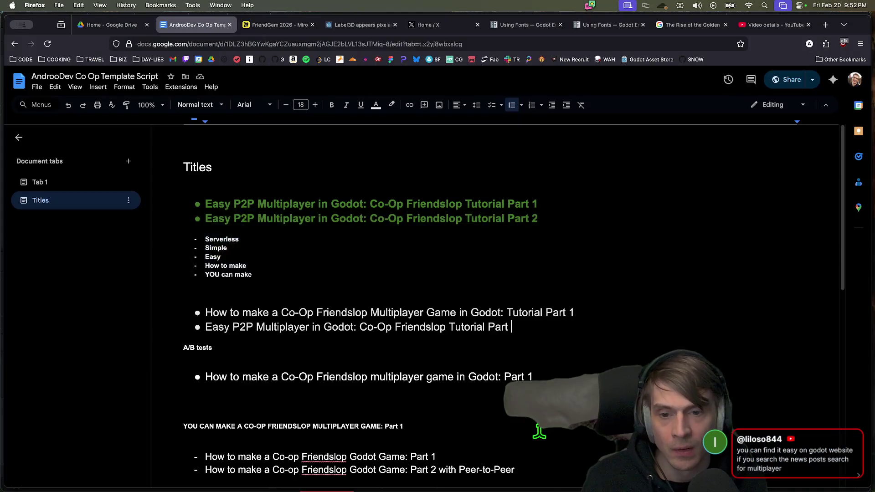
# Search the web for 'godot news' and open the Godot Engine Blog and Blog - News results in new tabs
pyautogui.press('super+t')
pyautogui.write('godot news')
pyautogui.press('Return')
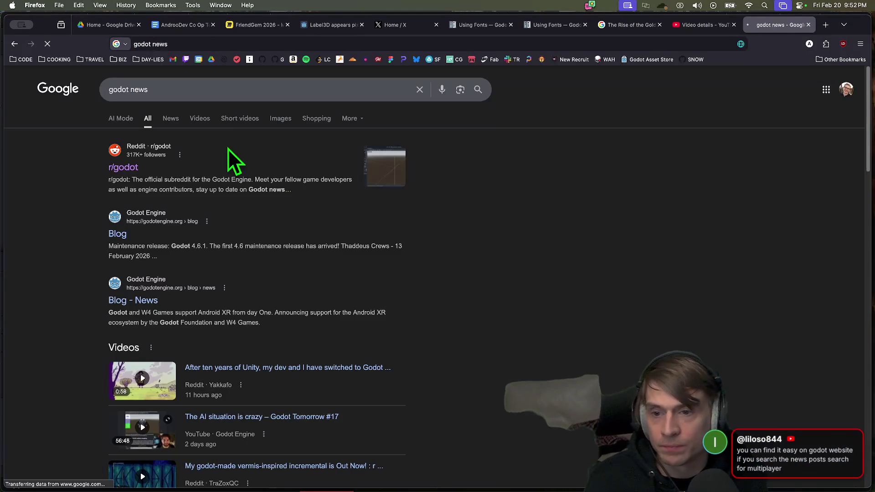
pyautogui.keyDown('super'); pyautogui.click(119, 235); pyautogui.keyUp('super')
pyautogui.keyDown('super'); pyautogui.click(136, 300); pyautogui.keyUp('super')
pyautogui.hotkey('ctrl', 'Tab')
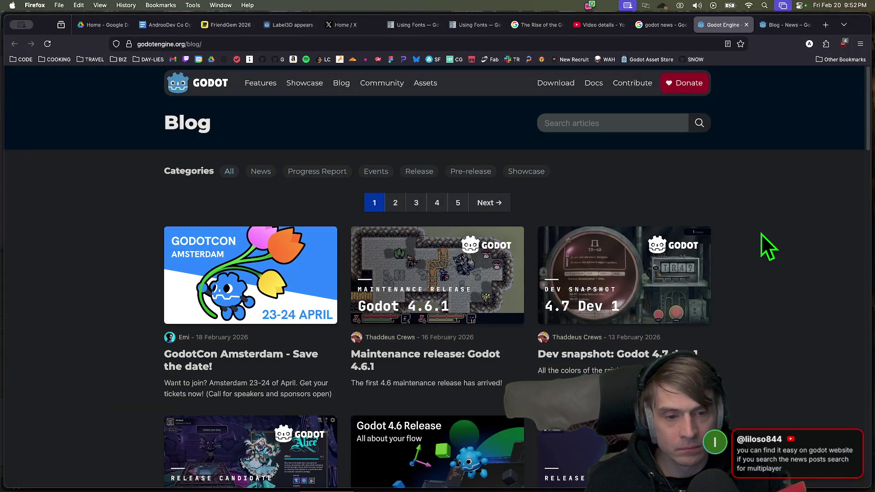
pyautogui.scroll(-3, 761, 234)
pyautogui.scroll(-9, 771, 235)
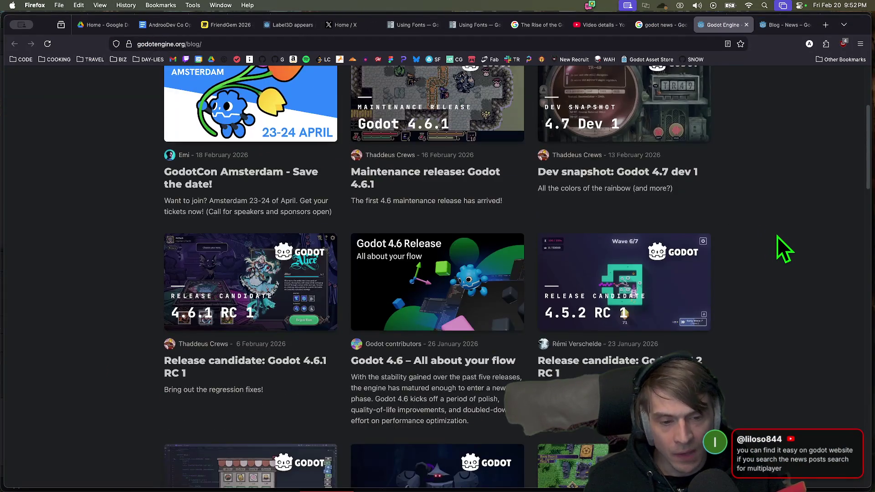
# Search the Godot blog articles for 'multiplayer'
pyautogui.press('super+f')
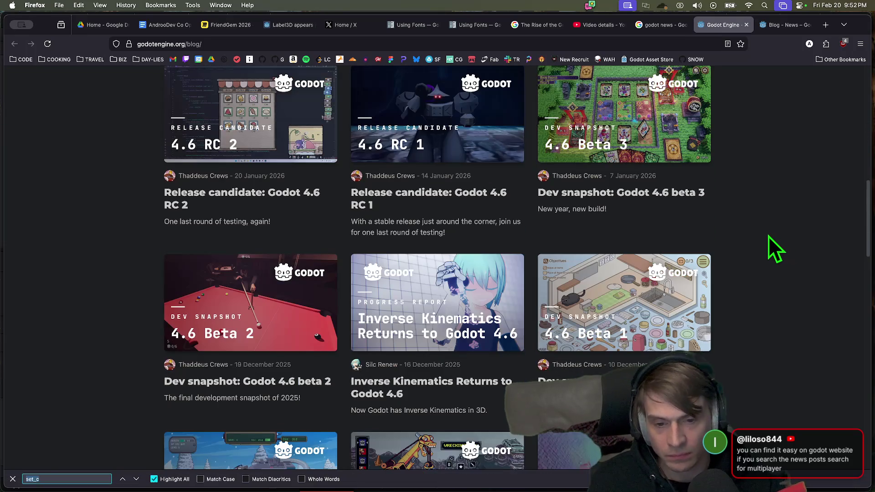
pyautogui.write('mul')
pyautogui.press('Escape')
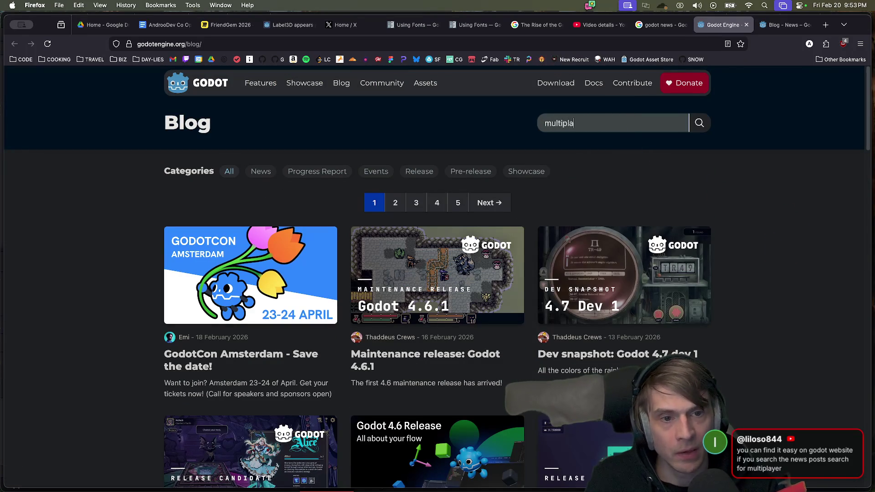
pyautogui.write('yer')
pyautogui.press('Return')
pyautogui.hotkey('ctrl', 'Tab')
pyautogui.press('super+f')
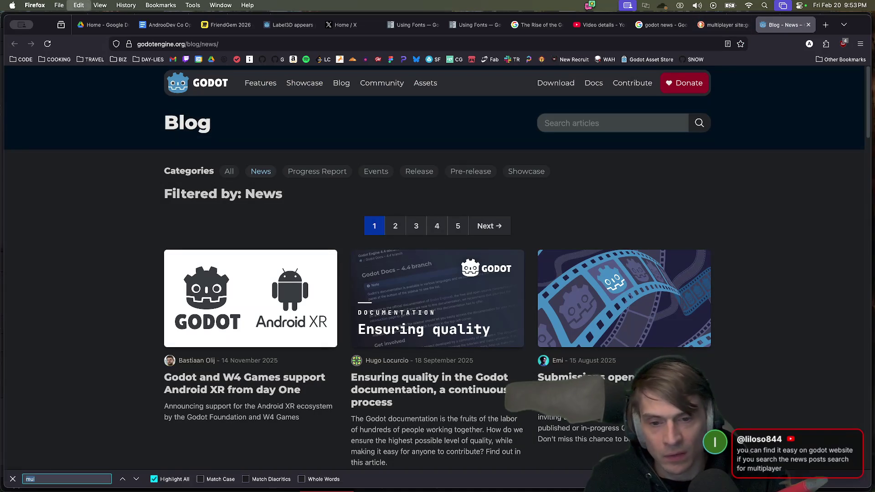
pyautogui.write('mul')
pyautogui.hotkey('ctrl', 'shift', 'Tab')
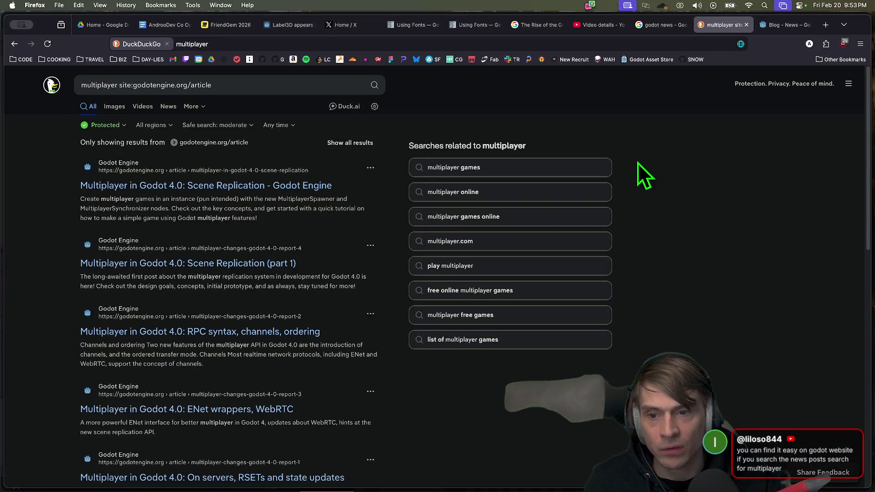
pyautogui.hotkey('ctrl', 'Tab')
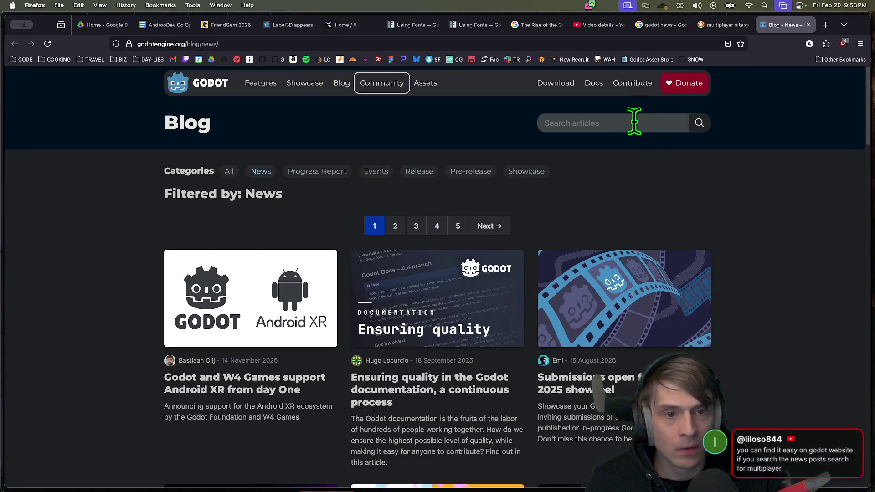
pyautogui.click(632, 121)
pyautogui.write('mu')
pyautogui.write('yer')
pyautogui.press('Return')
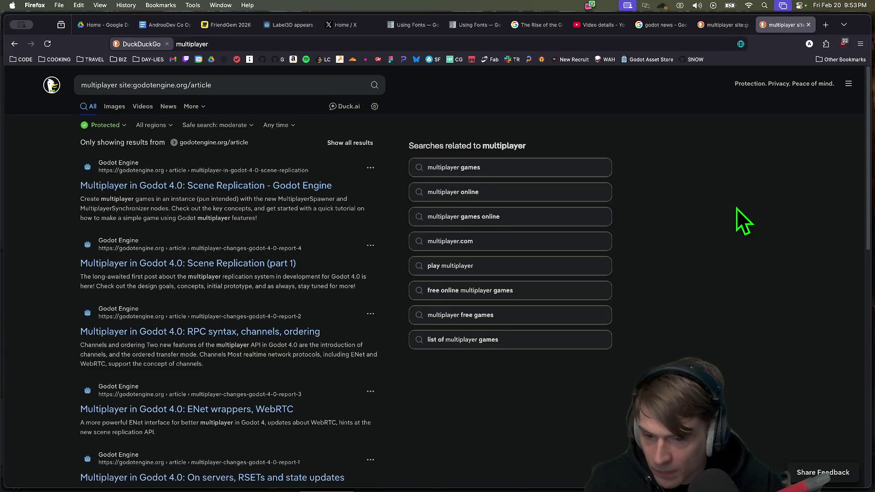
# Open the Scene Replication article from the multiplayer results in a new tab
pyautogui.scroll(-1, 737, 209)
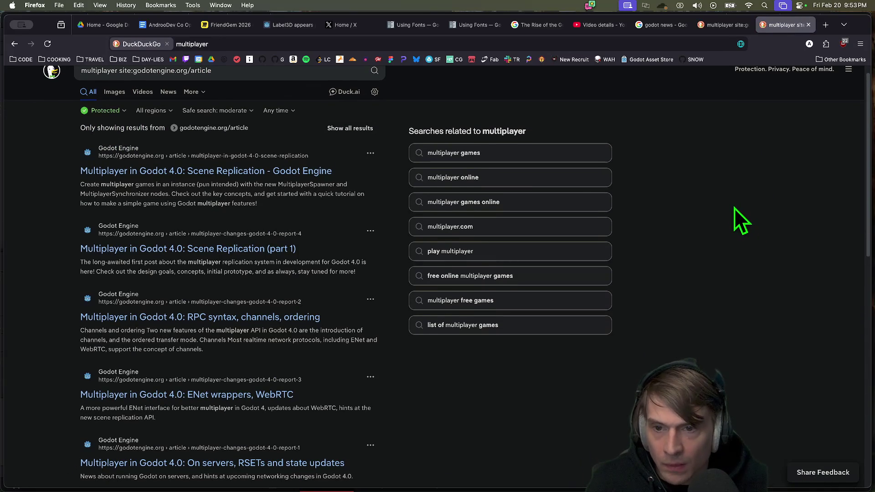
pyautogui.scroll(-5, 745, 296)
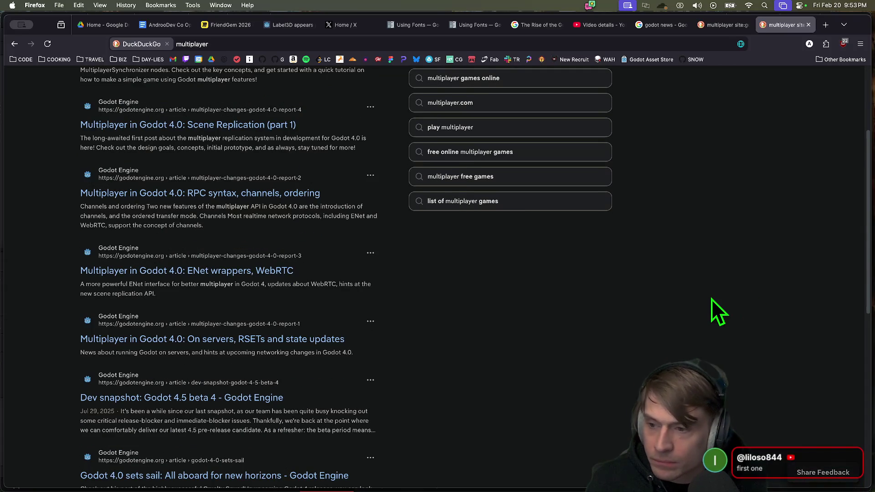
pyautogui.scroll(6, 715, 297)
pyautogui.click(200, 219)
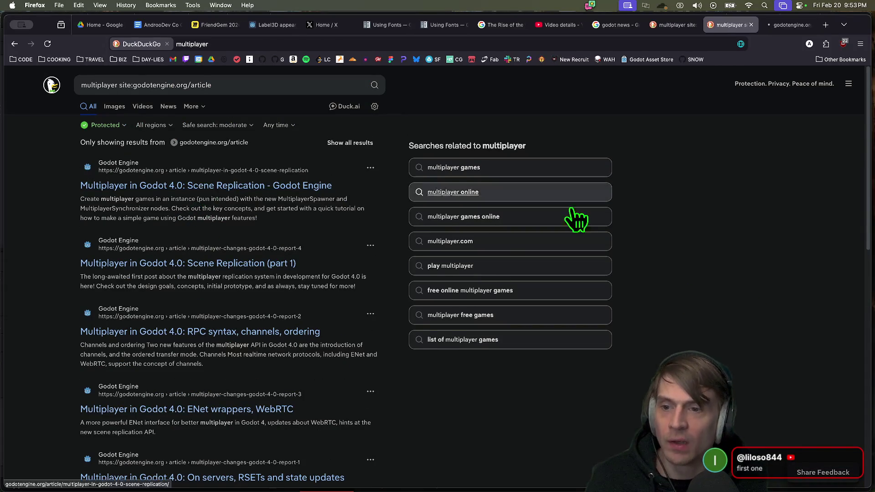
# Read the article's multiplayer.gd example code, selecting the publication date and comment lines
pyautogui.scroll(-2, 791, 215)
pyautogui.scroll(-5, 791, 215)
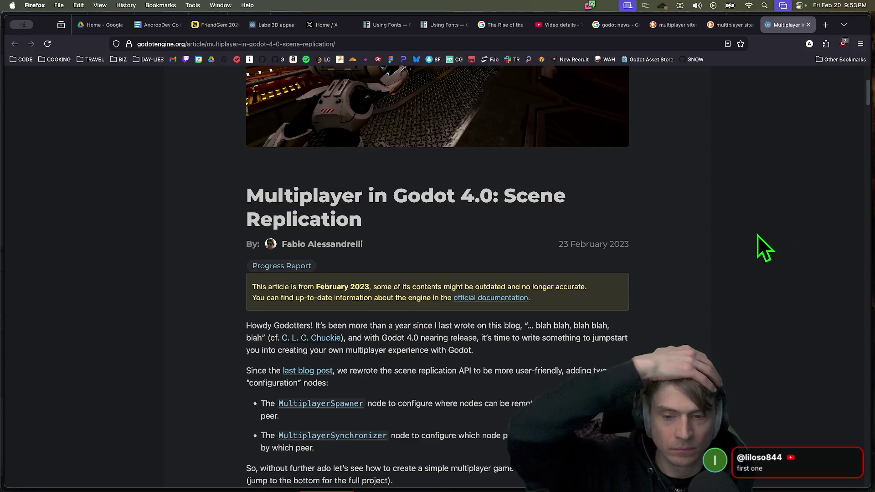
pyautogui.tripleClick(643, 244)
pyautogui.scroll(-15, 664, 319)
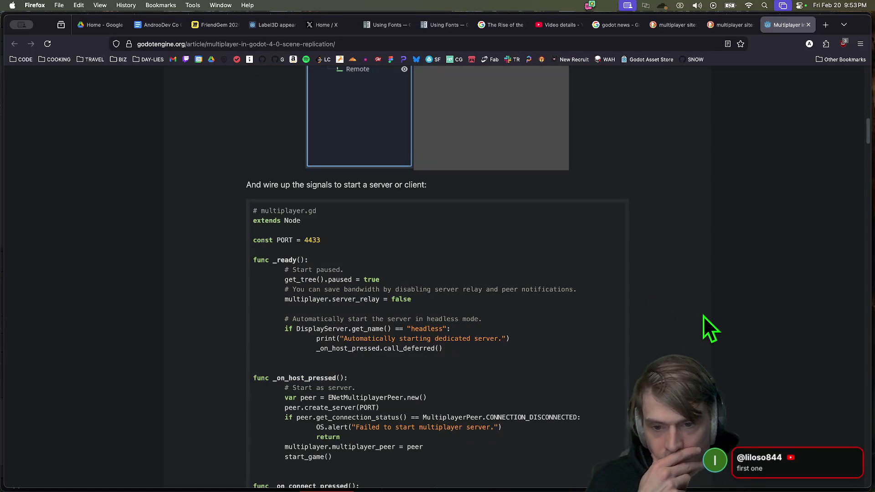
pyautogui.moveTo(268, 285); pyautogui.dragTo(528, 308)
pyautogui.doubleClick(547, 289)
pyautogui.click(548, 290)
pyautogui.click(709, 306)
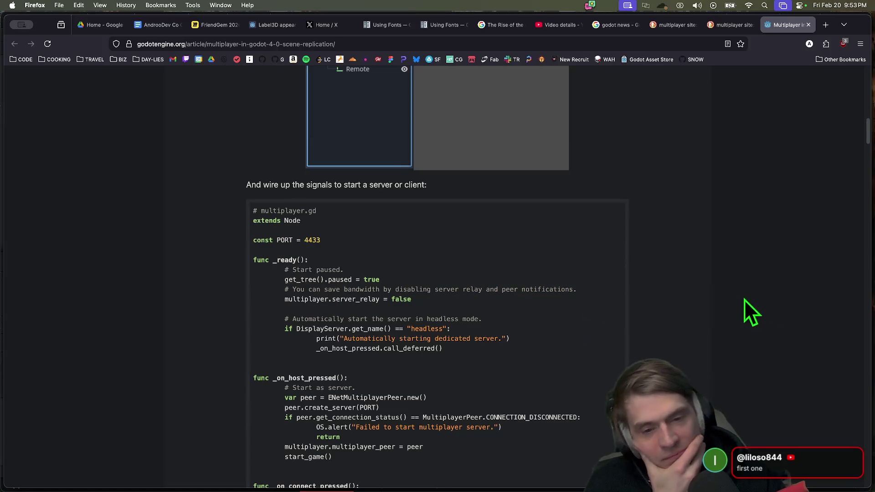
pyautogui.scroll(-1, 721, 294)
pyautogui.scroll(-1, 721, 294)
pyautogui.moveTo(285, 284); pyautogui.dragTo(381, 285)
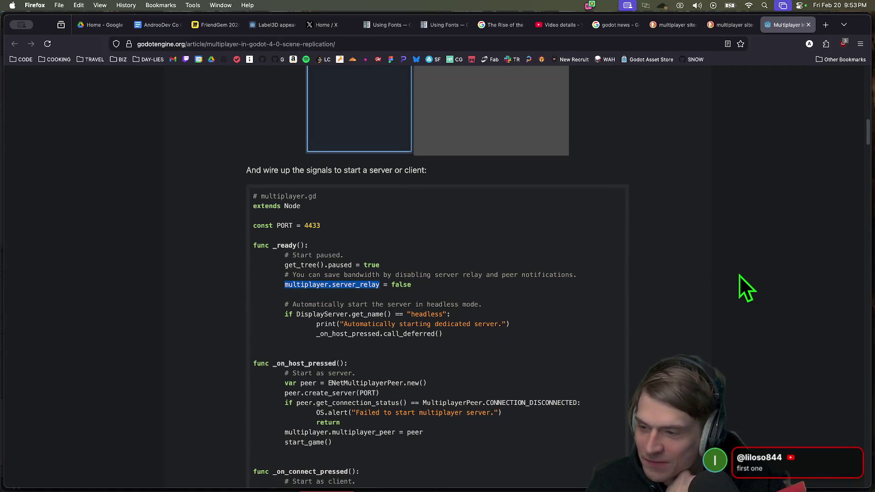
# Bookmark the Godot 4.0 Scene Replication article
pyautogui.scroll(-3, 739, 276)
pyautogui.press('super+d')
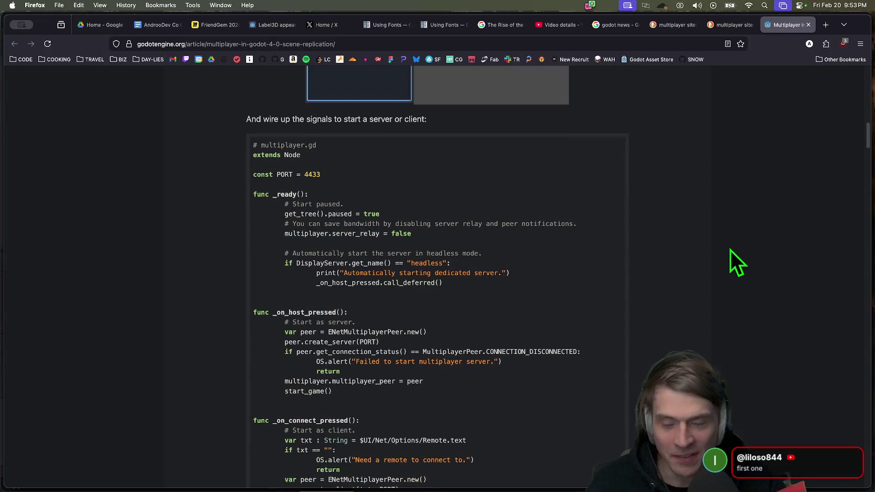
pyautogui.click(724, 170)
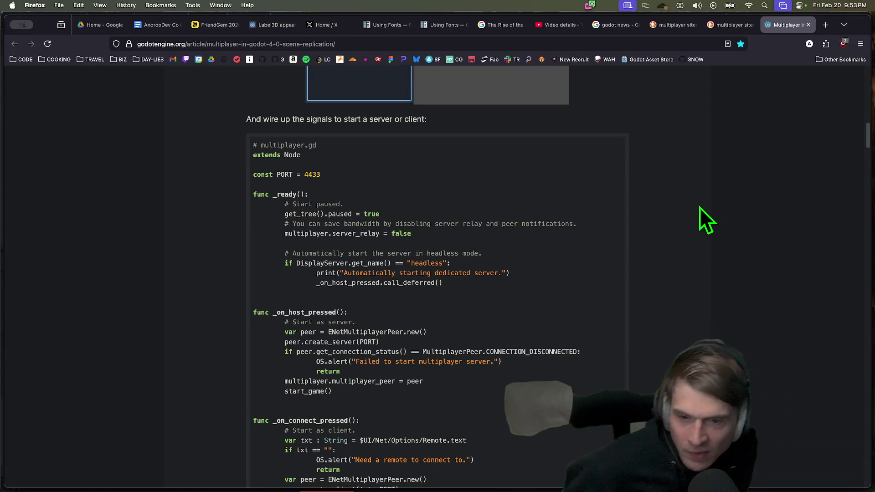
pyautogui.scroll(-2, 291, 338)
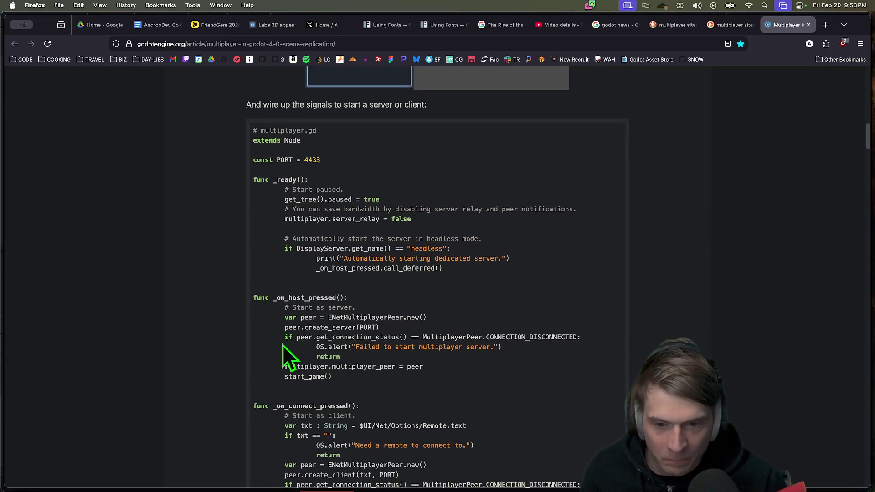
pyautogui.scroll(-5, 292, 364)
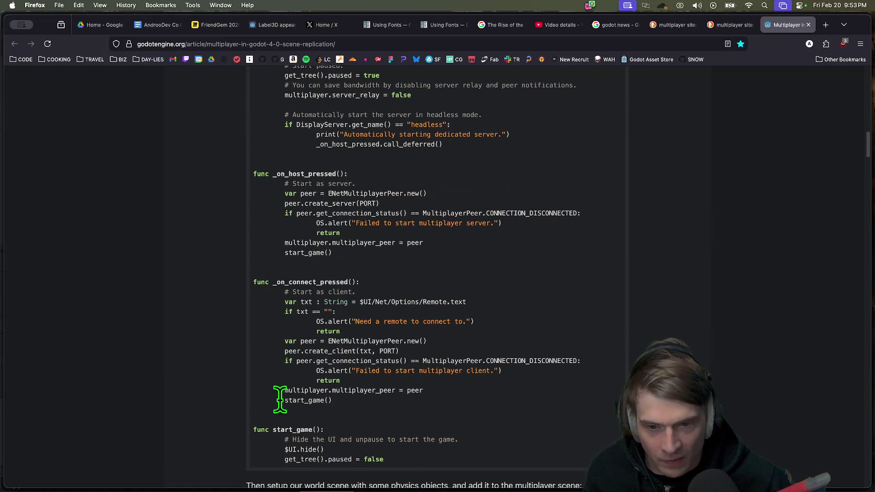
# Read past Synchronizing properties and Selecting levels down to the Spawning players section
pyautogui.rightClick(284, 295)
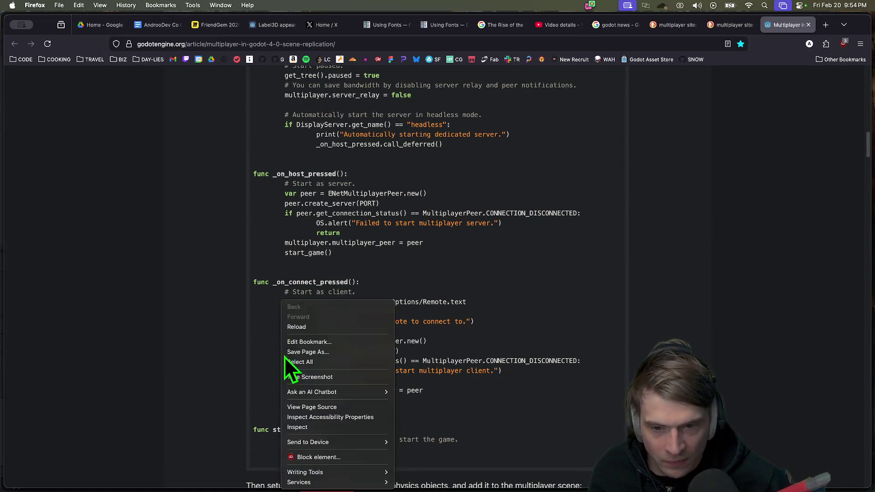
pyautogui.click(286, 360)
pyautogui.click(410, 365)
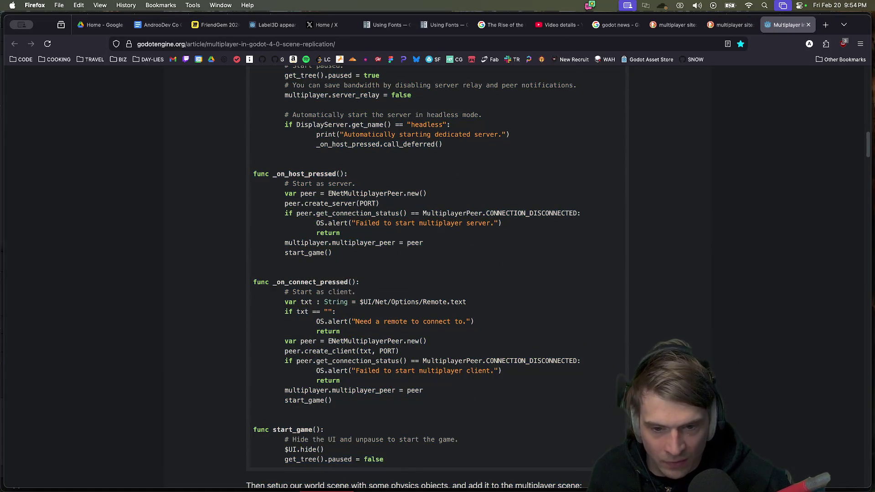
pyautogui.scroll(-1, 410, 365)
pyautogui.scroll(-1, 411, 365)
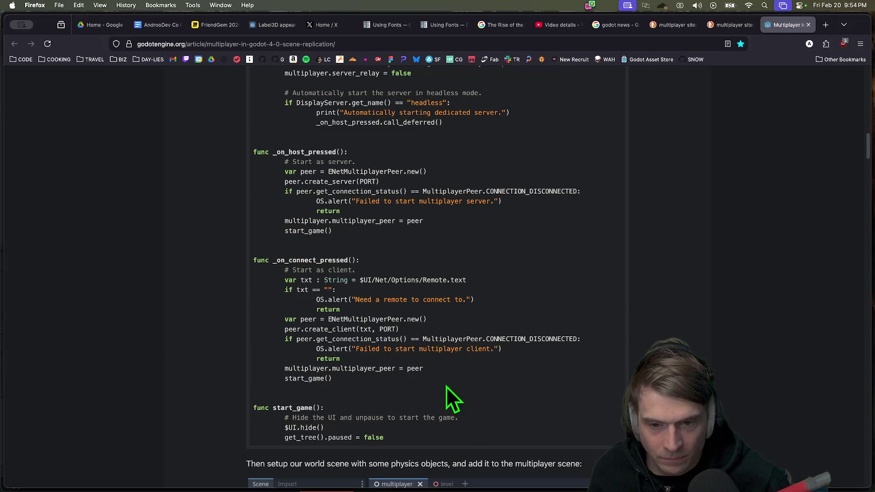
pyautogui.scroll(10, 720, 353)
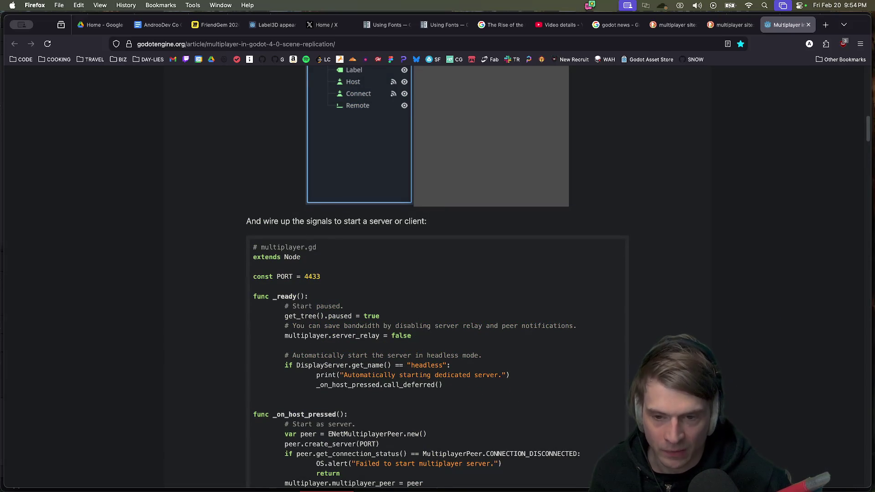
pyautogui.scroll(10, 714, 348)
pyautogui.scroll(-13, 714, 348)
pyautogui.scroll(-10, 438, 274)
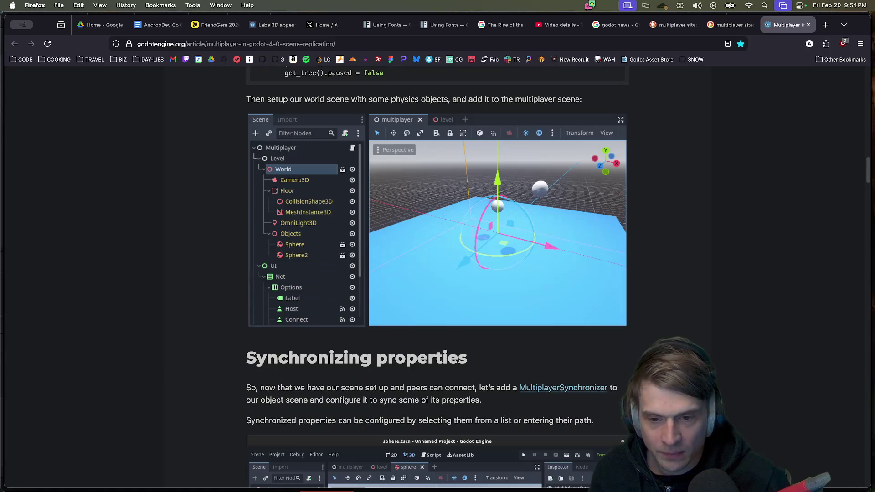
pyautogui.scroll(-4, 438, 274)
pyautogui.scroll(-3, 437, 274)
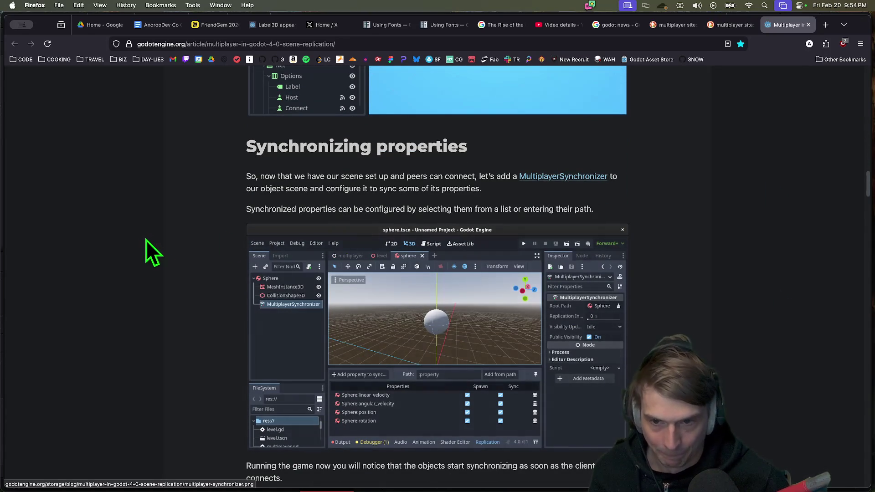
pyautogui.scroll(-6, 715, 222)
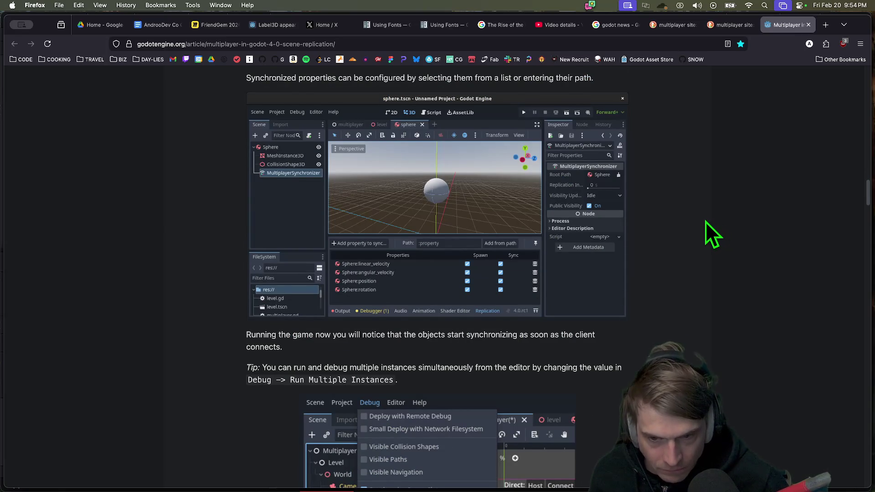
pyautogui.scroll(-6, 705, 223)
pyautogui.scroll(-10, 705, 223)
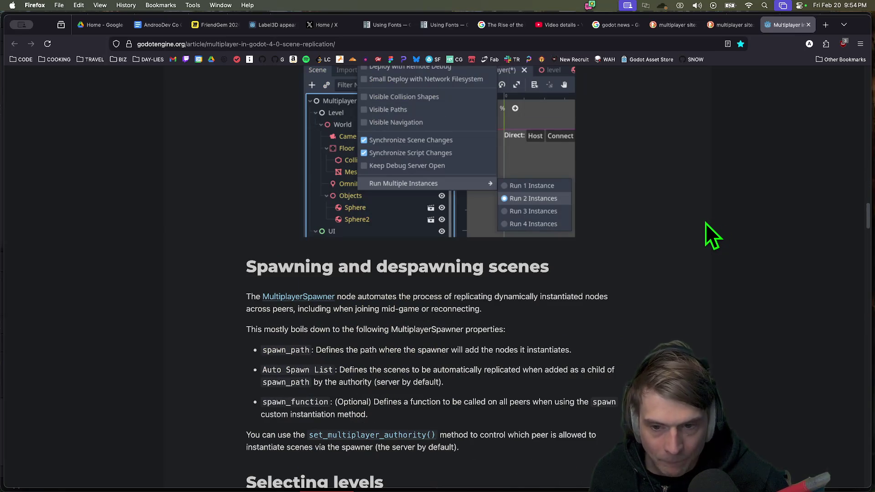
pyautogui.scroll(-10, 707, 217)
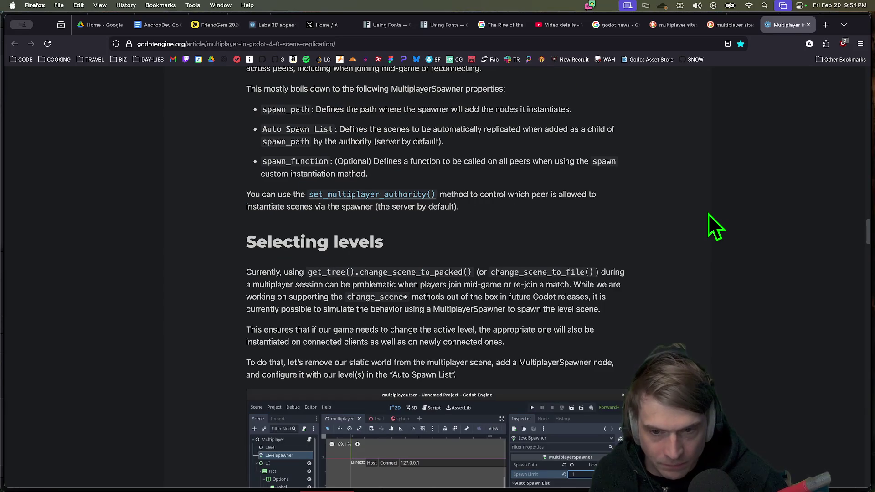
pyautogui.scroll(3, 707, 214)
pyautogui.scroll(-20, 707, 215)
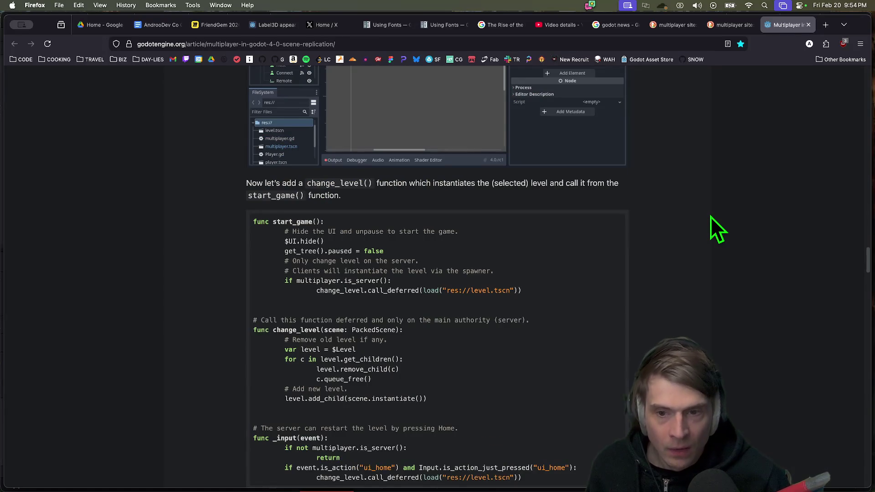
pyautogui.scroll(-3, 711, 217)
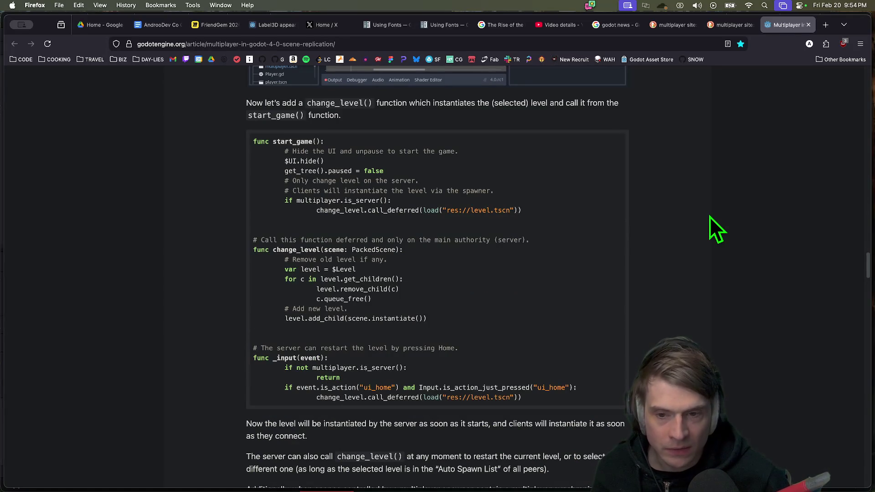
pyautogui.scroll(-3, 560, 251)
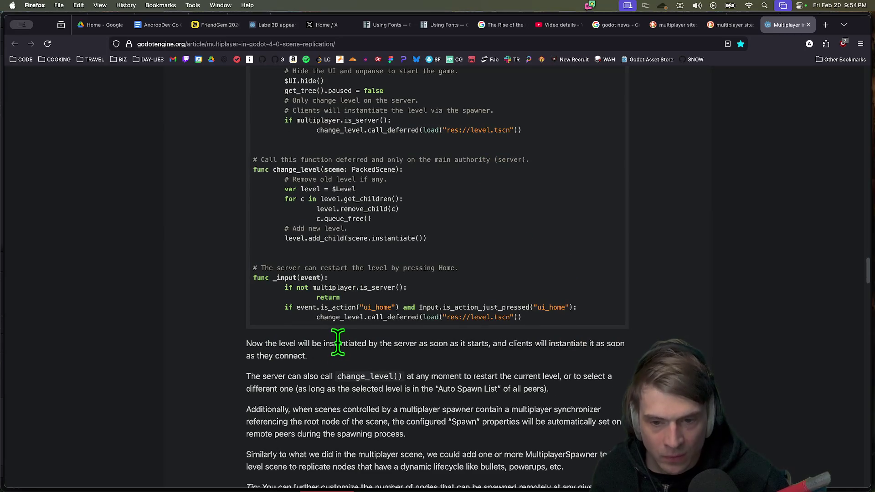
pyautogui.scroll(-3, 323, 353)
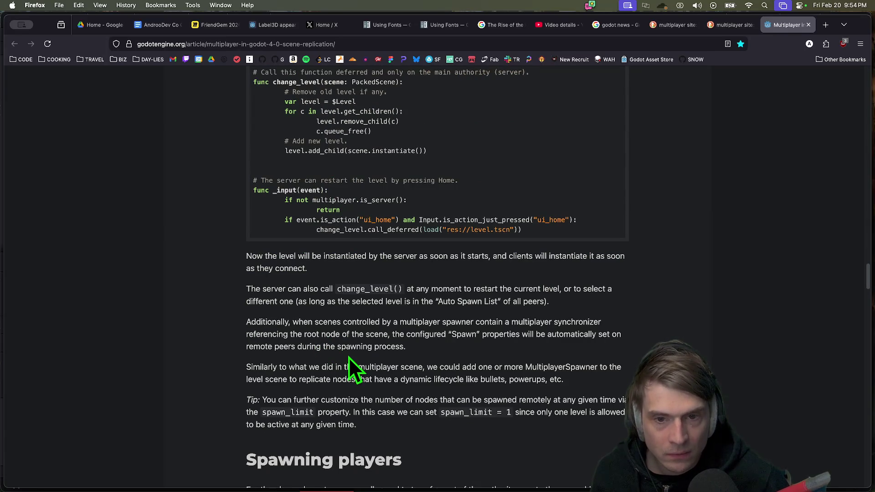
pyautogui.scroll(3, 168, 283)
pyautogui.scroll(-5, 183, 392)
pyautogui.scroll(-6, 173, 398)
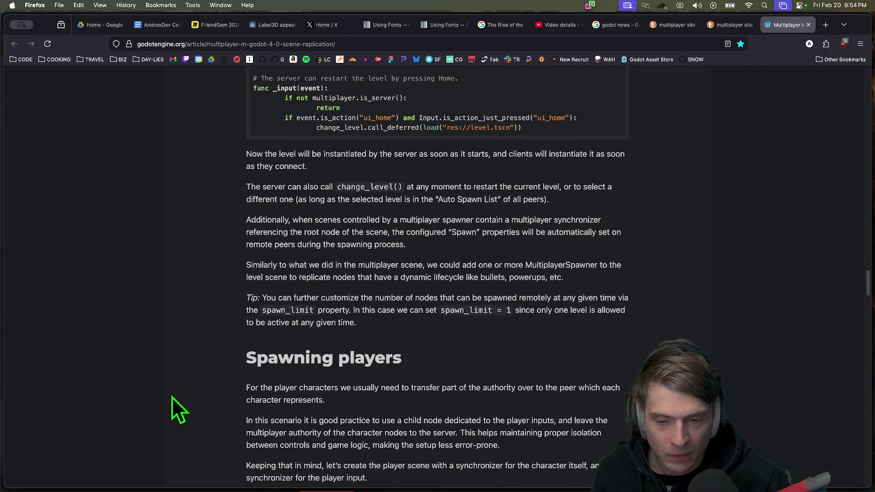
pyautogui.scroll(-4, 172, 398)
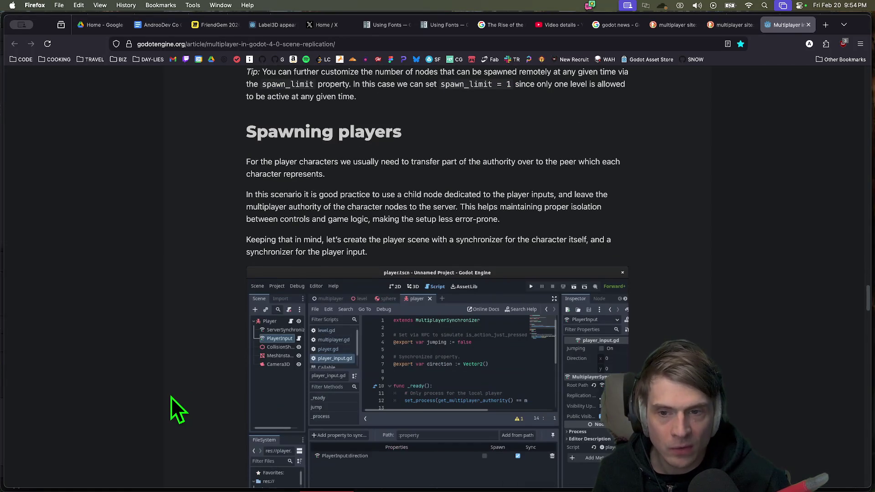
# Highlight the sentences about the input child node and creating the player scene
pyautogui.moveTo(252, 147); pyautogui.dragTo(545, 147)
pyautogui.scroll(-1, 720, 267)
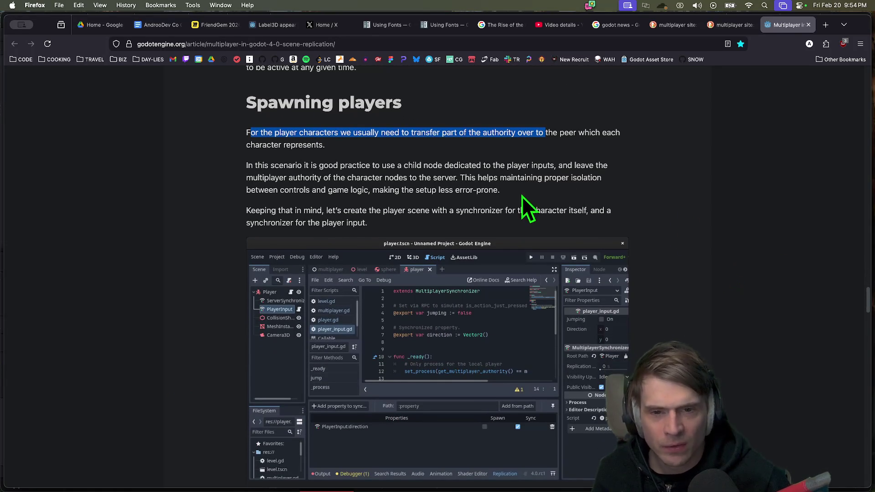
pyautogui.scroll(-1, 791, 238)
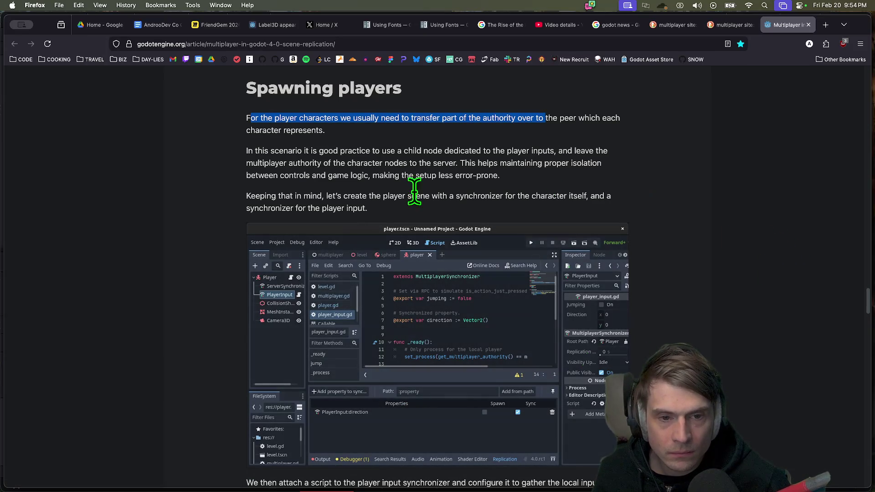
pyautogui.moveTo(254, 151)
pyautogui.mouseDown()
pyautogui.moveTo(281, 158)
pyautogui.moveTo(565, 148)
pyautogui.moveTo(364, 163)
pyautogui.moveTo(429, 160)
pyautogui.moveTo(246, 151)
pyautogui.moveTo(293, 172)
pyautogui.moveTo(500, 176)
pyautogui.mouseUp()
pyautogui.scroll(-3, 679, 257)
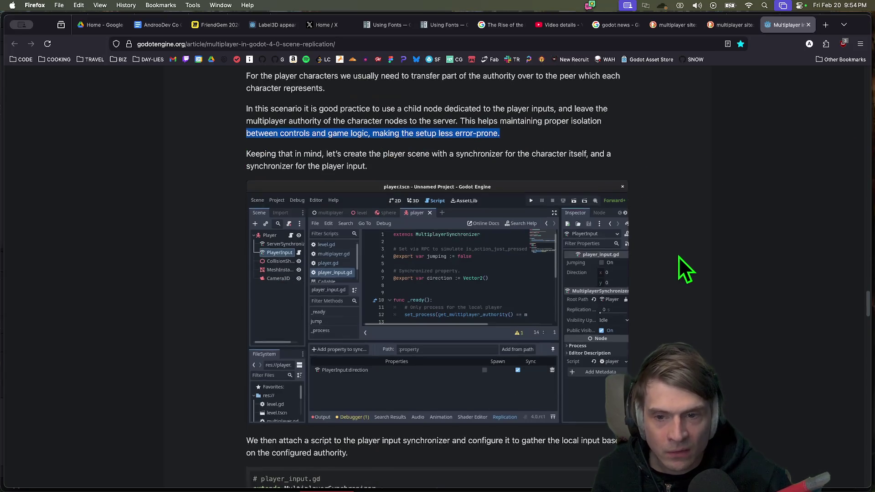
pyautogui.scroll(-3, 733, 260)
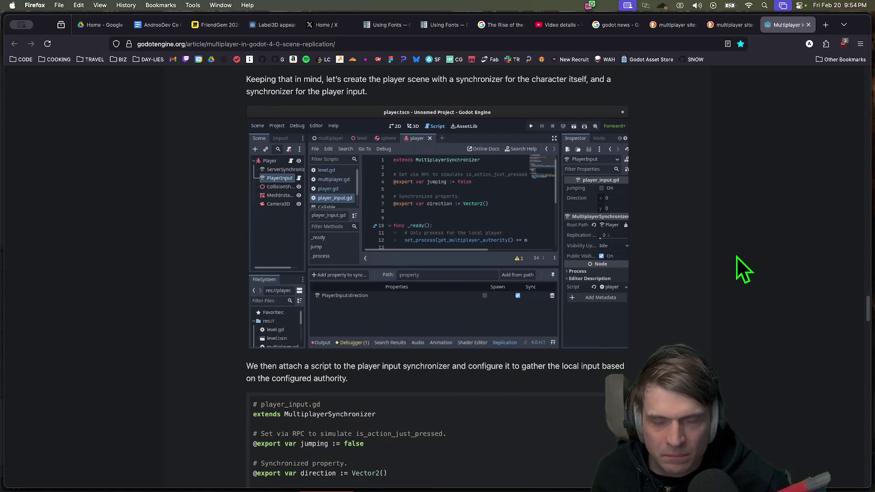
pyautogui.moveTo(251, 80); pyautogui.dragTo(430, 101)
pyautogui.click(690, 244)
# Study the player_input.gd listing, selecting set_process and get_multiplayer_authority
pyautogui.scroll(-4, 695, 242)
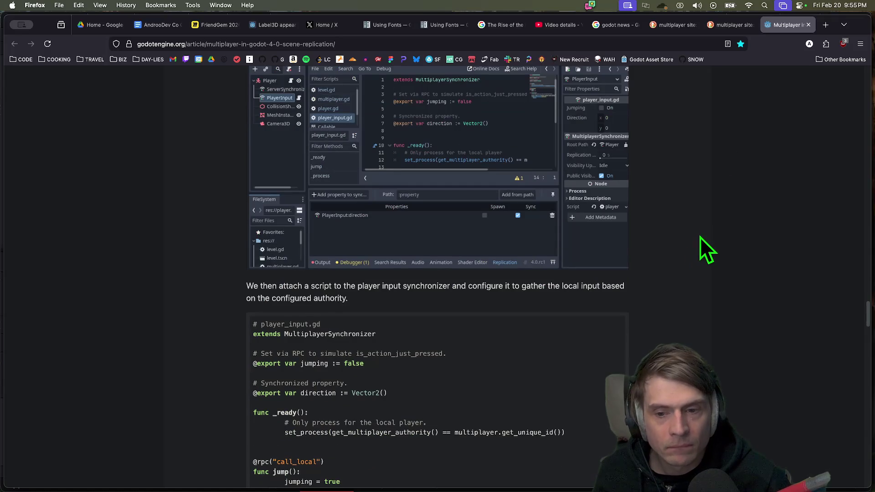
pyautogui.scroll(-2, 214, 302)
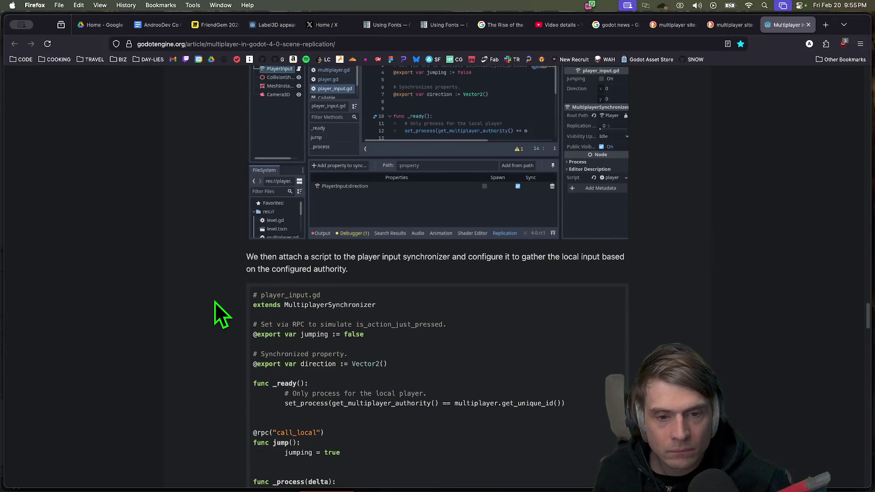
pyautogui.scroll(-5, 215, 302)
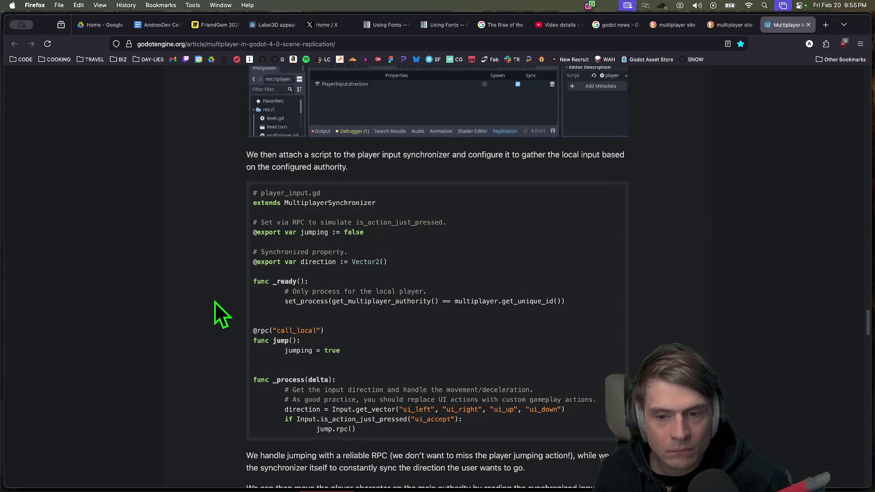
pyautogui.scroll(-2, 214, 302)
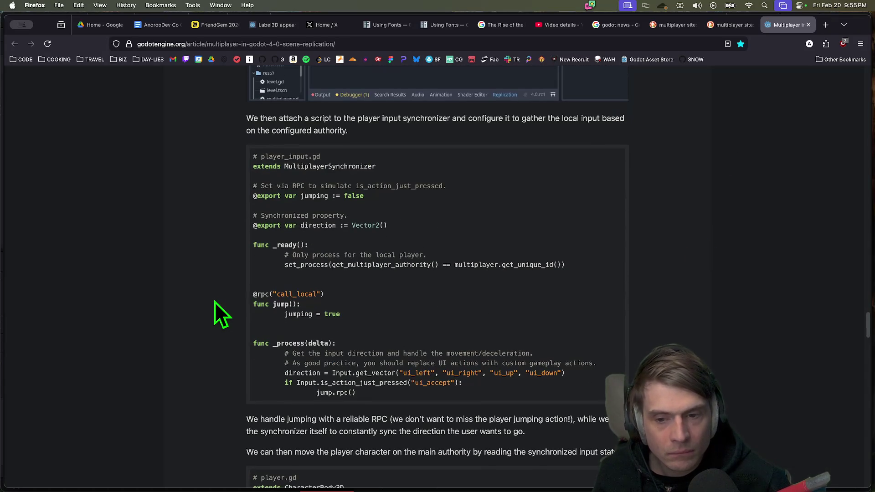
pyautogui.doubleClick(302, 263)
pyautogui.doubleClick(354, 265)
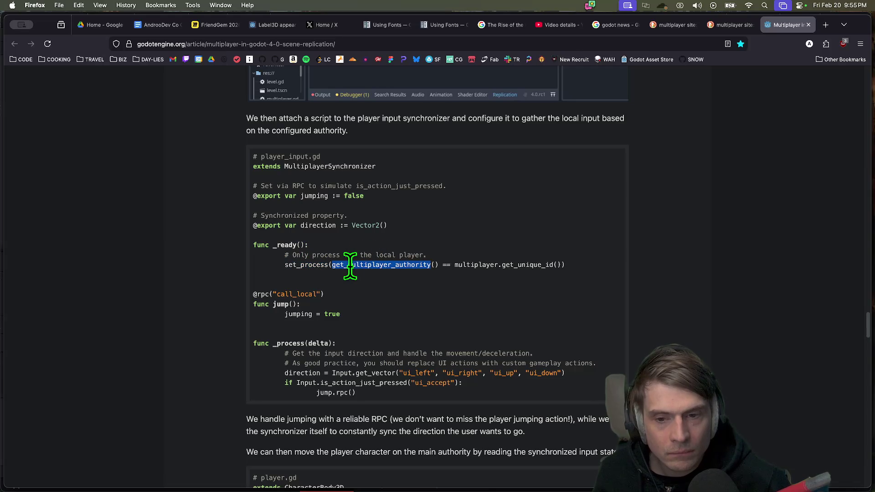
pyautogui.scroll(-1, 680, 231)
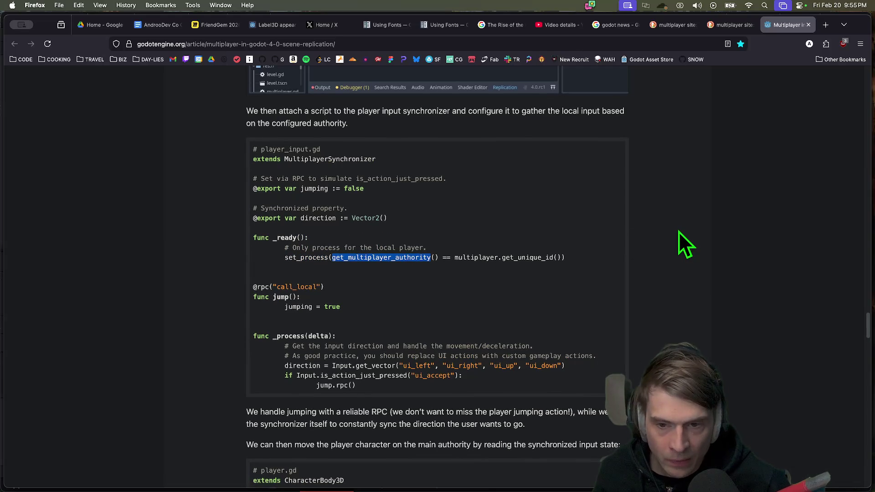
pyautogui.scroll(-1, 677, 231)
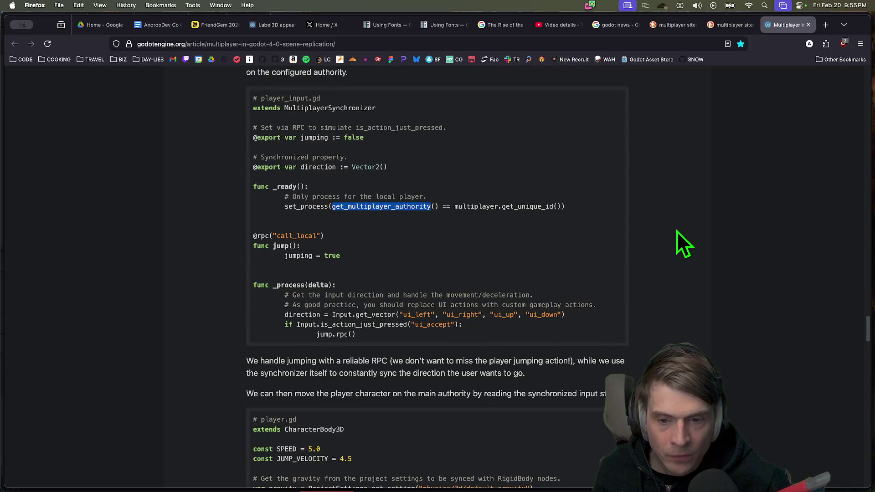
pyautogui.scroll(1, 677, 232)
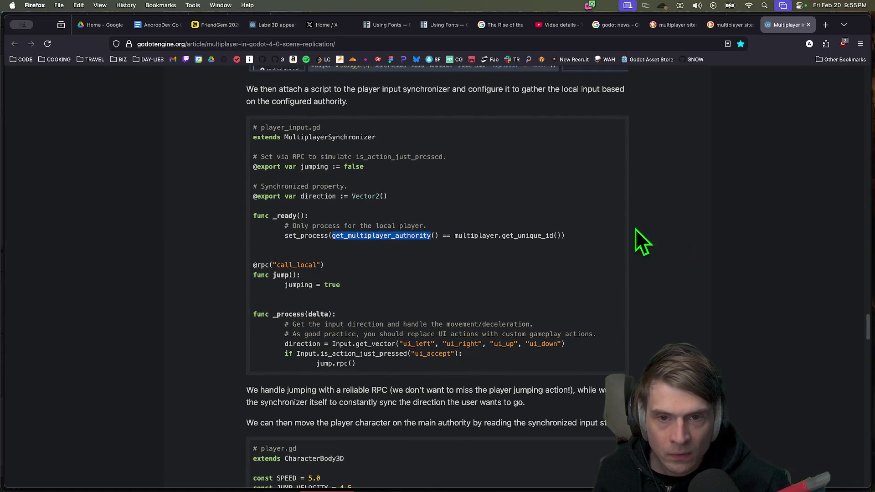
pyautogui.moveTo(329, 236)
pyautogui.mouseDown()
pyautogui.moveTo(449, 226)
pyautogui.moveTo(565, 228)
pyautogui.moveTo(567, 236)
pyautogui.mouseUp()
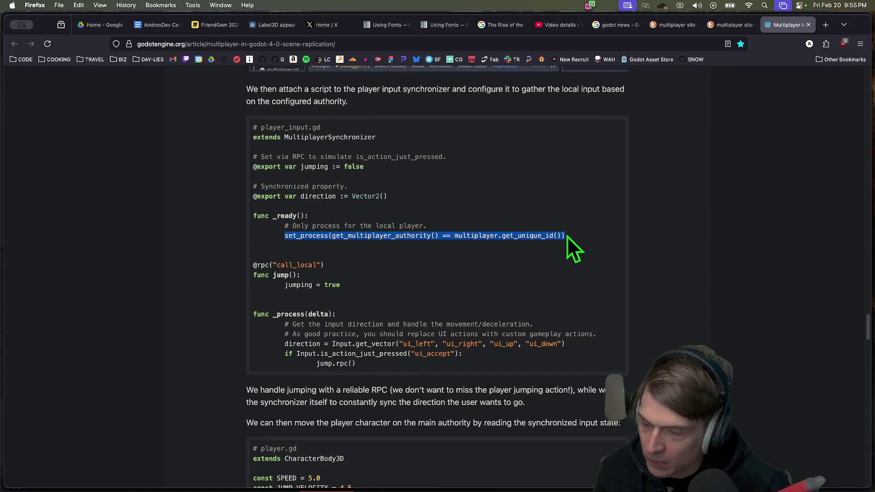
# Select the player_input file name and continue down to the player.gd code block
pyautogui.scroll(3, 710, 214)
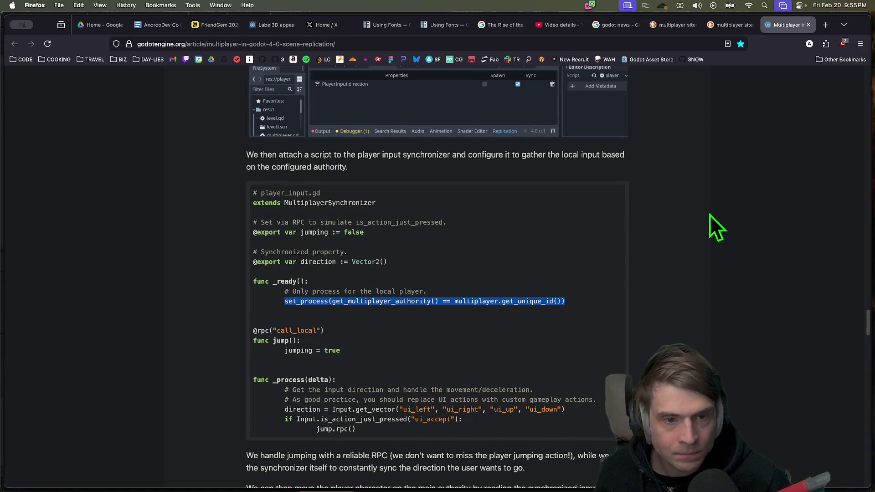
pyautogui.scroll(8, 710, 214)
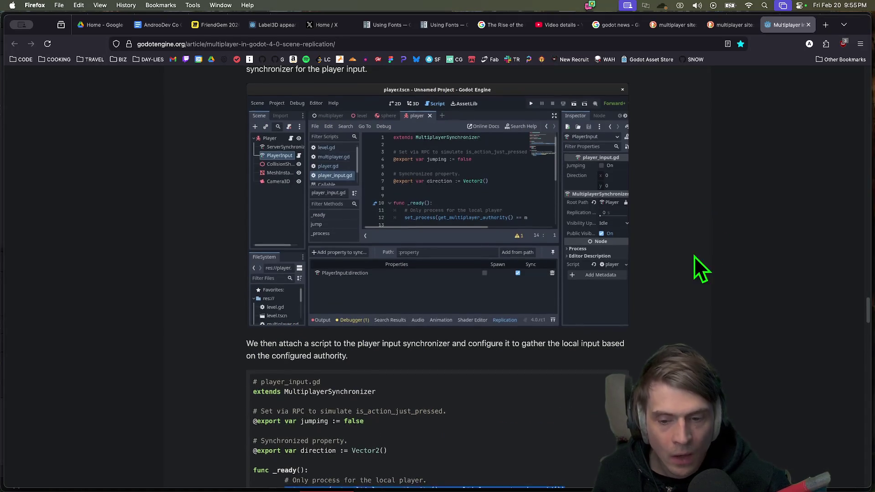
pyautogui.scroll(-2, 694, 256)
pyautogui.doubleClick(284, 332)
pyautogui.scroll(-13, 734, 287)
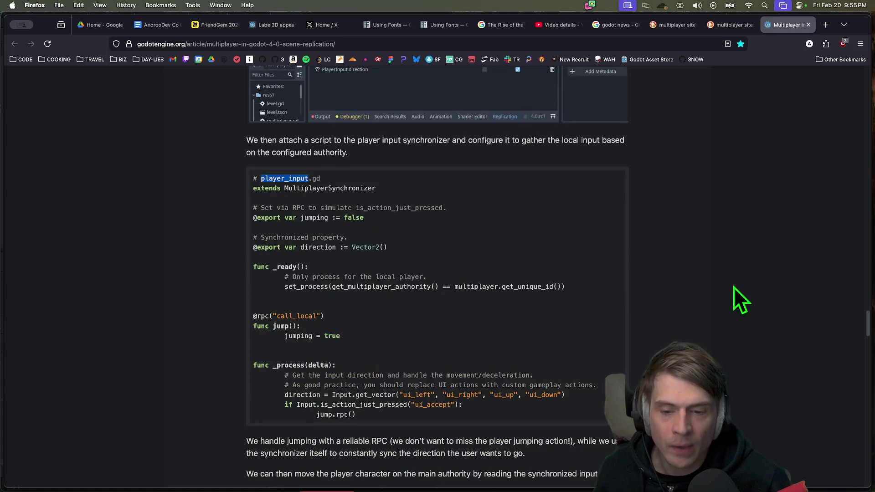
pyautogui.scroll(-7, 735, 284)
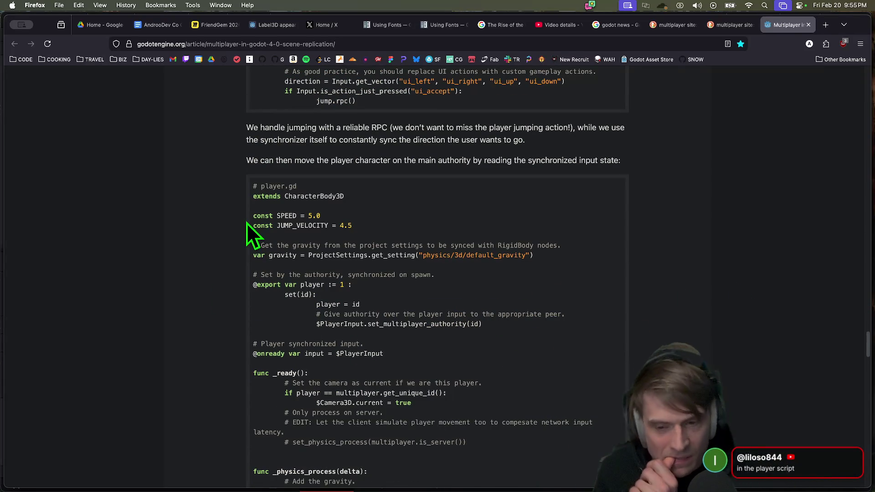
# Select the set_physics_process call in player.gd and highlight the EDIT client-simulation comment
pyautogui.scroll(-6, 410, 250)
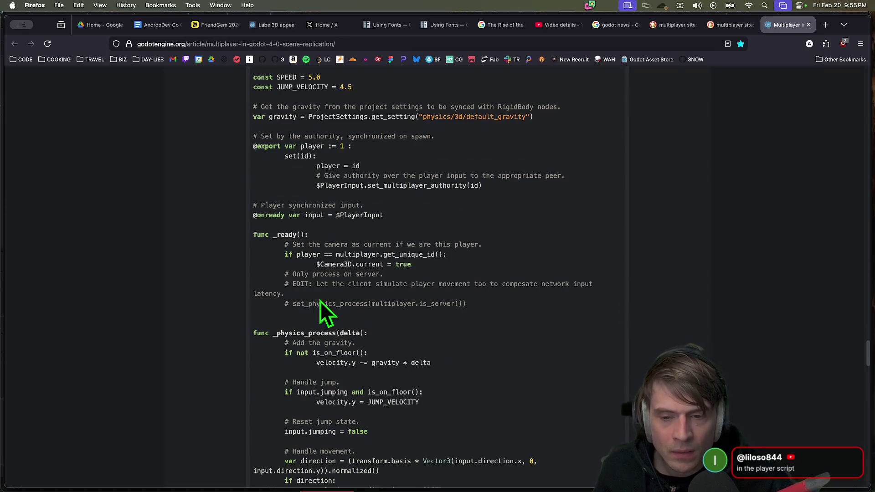
pyautogui.doubleClick(306, 300)
pyautogui.moveTo(356, 303); pyautogui.dragTo(504, 307)
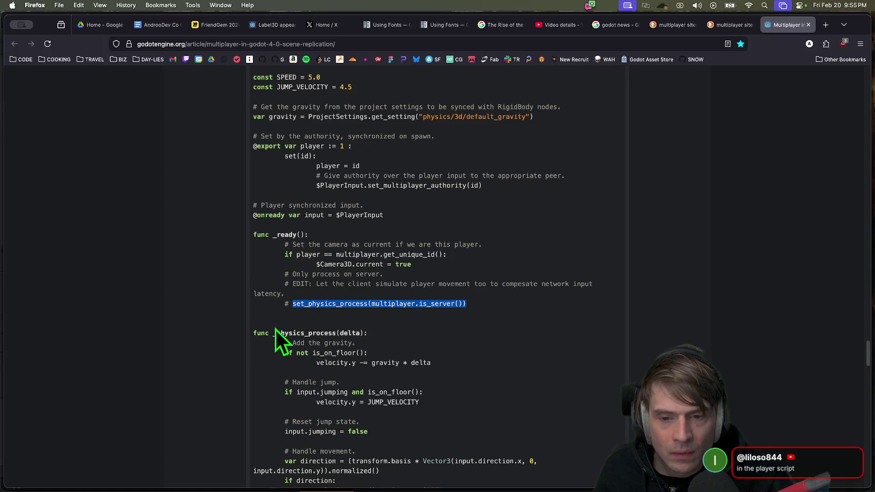
pyautogui.click(314, 284)
pyautogui.moveTo(343, 283); pyautogui.dragTo(592, 285)
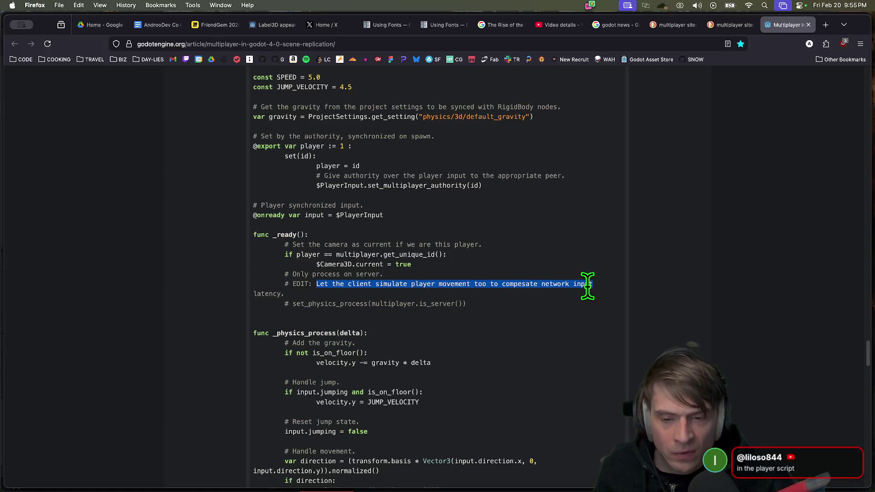
pyautogui.scroll(-5, 589, 289)
pyautogui.scroll(3, 589, 289)
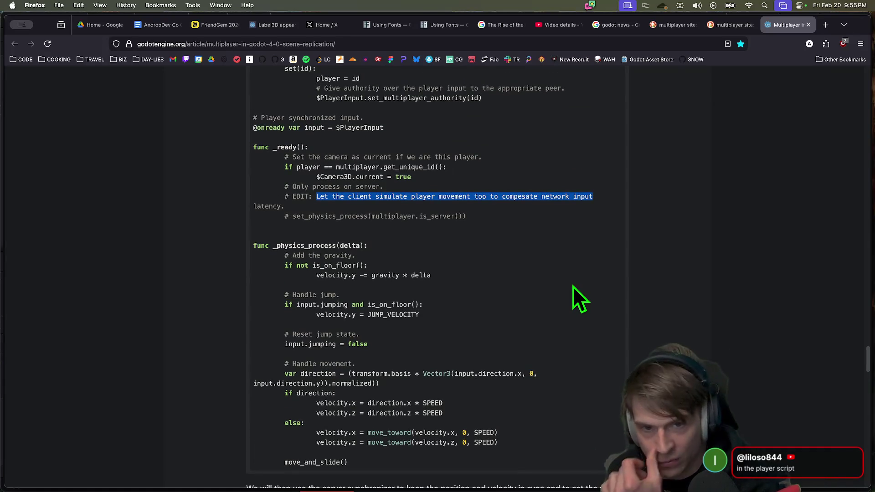
pyautogui.scroll(3, 573, 287)
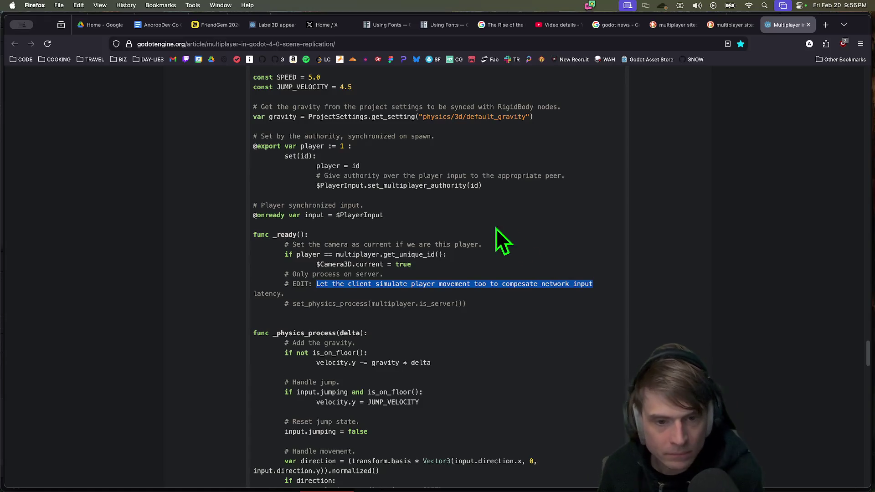
# Highlight the full EDIT comment through latency and the PlayerInput authority line
pyautogui.moveTo(333, 284)
pyautogui.mouseDown()
pyautogui.moveTo(471, 284)
pyautogui.moveTo(482, 296)
pyautogui.mouseUp()
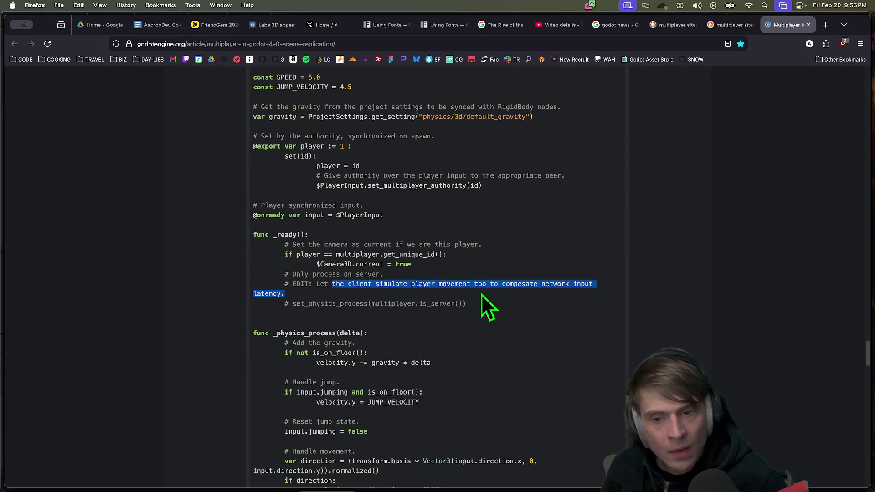
pyautogui.click(334, 292)
pyautogui.moveTo(317, 283)
pyautogui.mouseDown()
pyautogui.moveTo(520, 285)
pyautogui.moveTo(603, 299)
pyautogui.mouseUp()
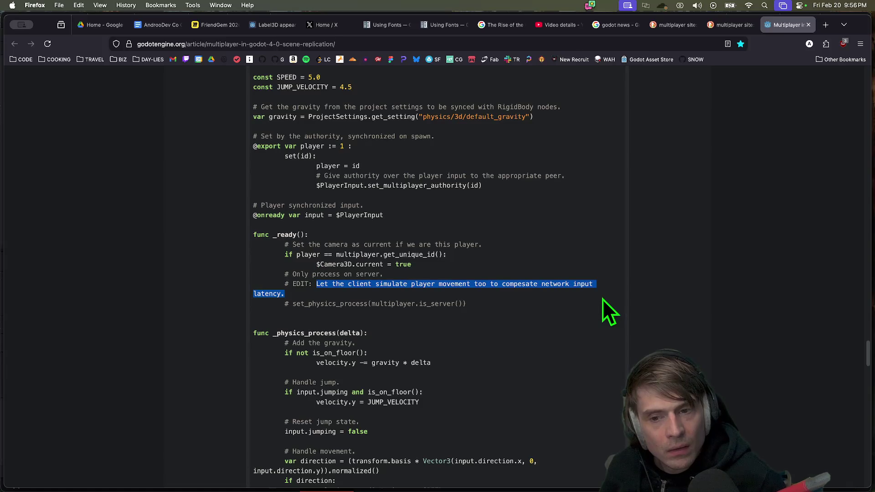
pyautogui.scroll(-2, 863, 282)
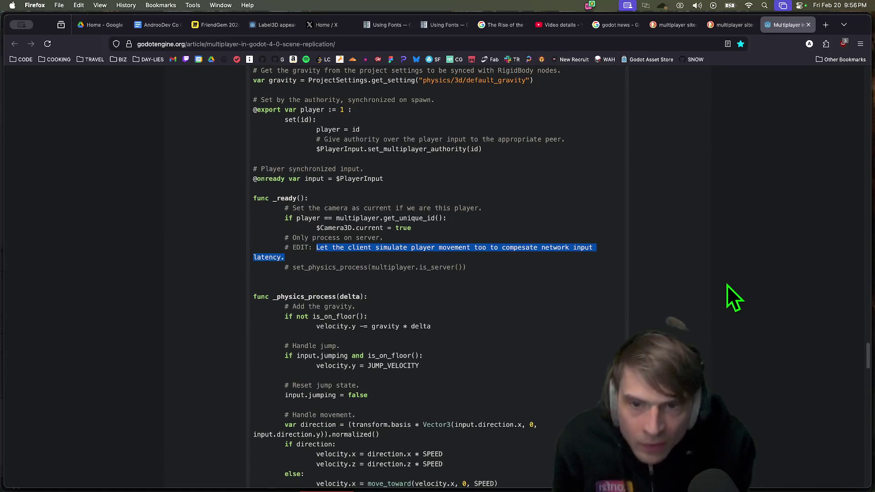
pyautogui.scroll(2, 593, 218)
pyautogui.doubleClick(333, 192)
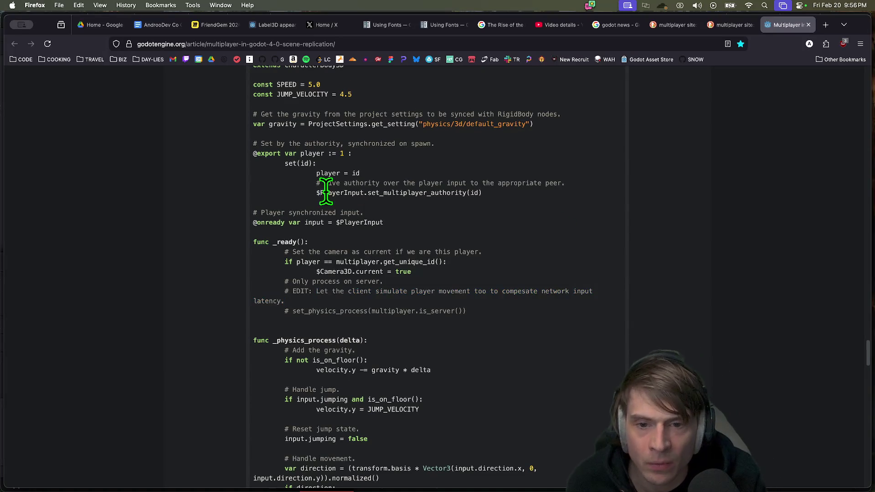
pyautogui.scroll(2, 501, 200)
pyautogui.scroll(1, 411, 146)
pyautogui.moveTo(395, 153)
pyautogui.mouseDown()
pyautogui.moveTo(674, 235)
pyautogui.moveTo(256, 224)
pyautogui.mouseUp()
pyautogui.scroll(-5, 294, 173)
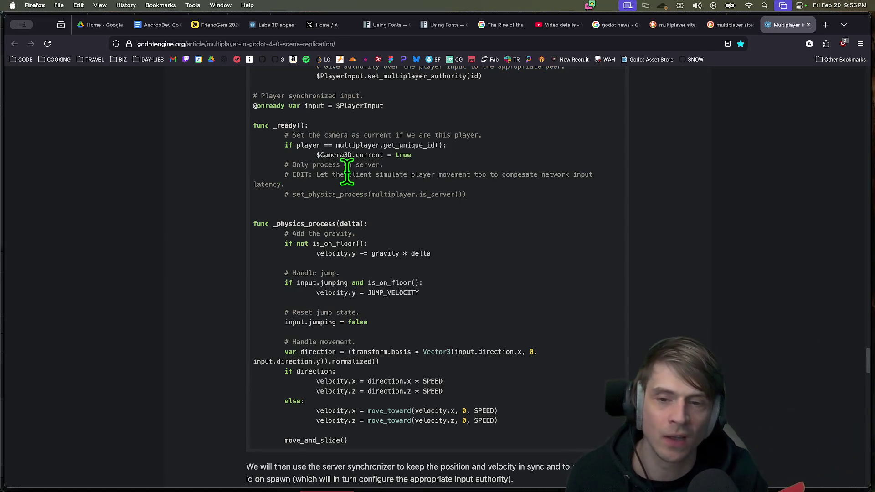
pyautogui.moveTo(348, 175); pyautogui.dragTo(408, 175)
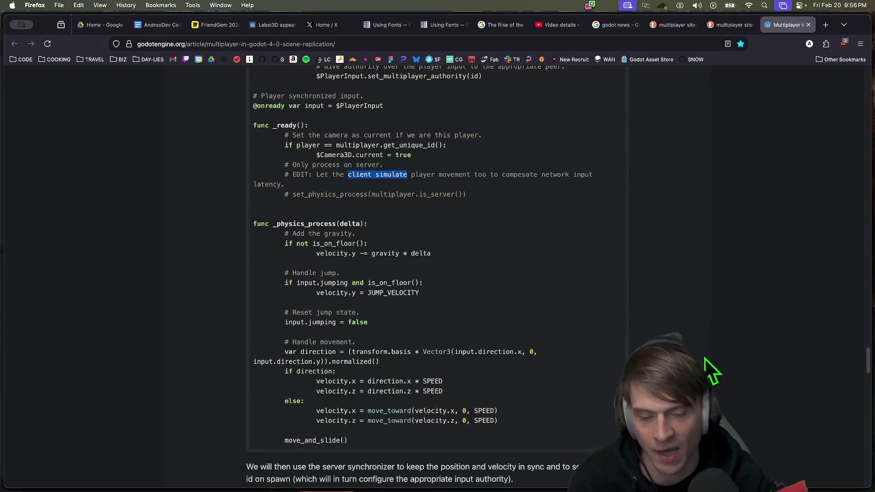
# Load the netfox documentation home page in a new tab
pyautogui.press('super+t')
pyautogui.write('netfox')
pyautogui.press('Down')
pyautogui.press('Return')
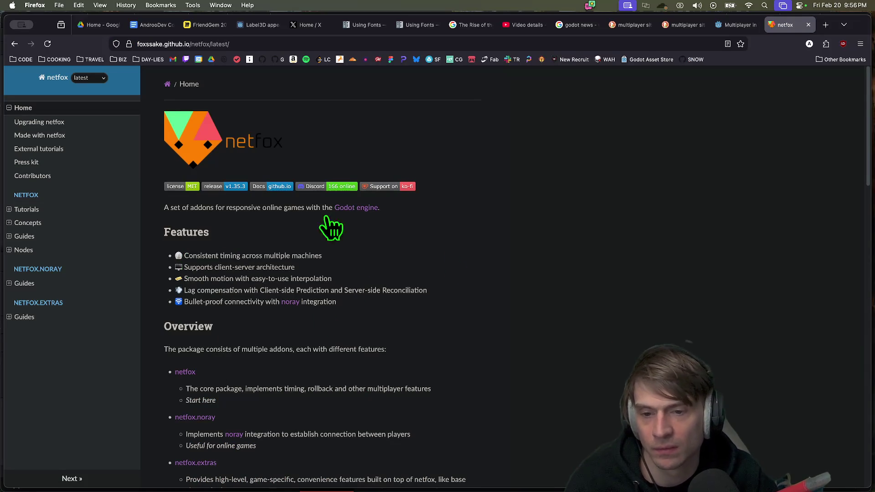
# Note netfox's lag compensation feature, then return to the Godot article
pyautogui.moveTo(197, 290); pyautogui.dragTo(437, 293)
pyautogui.click(603, 303)
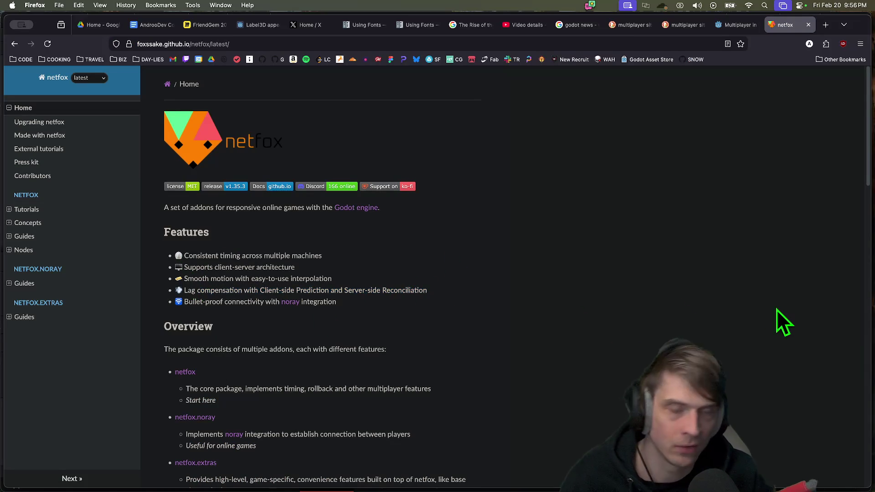
pyautogui.hotkey('ctrl', 'shift', 'Tab')
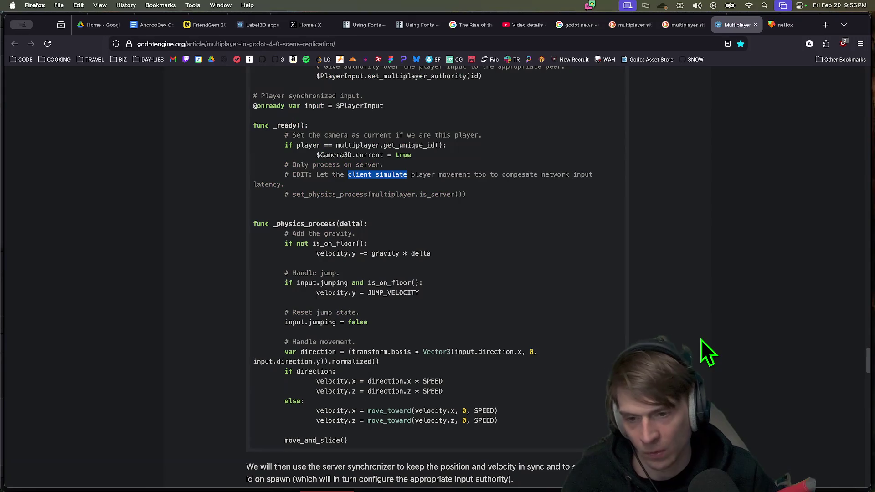
# Read the replication article to its end, then switch to the FriendGem Miro board
pyautogui.scroll(-3, 700, 333)
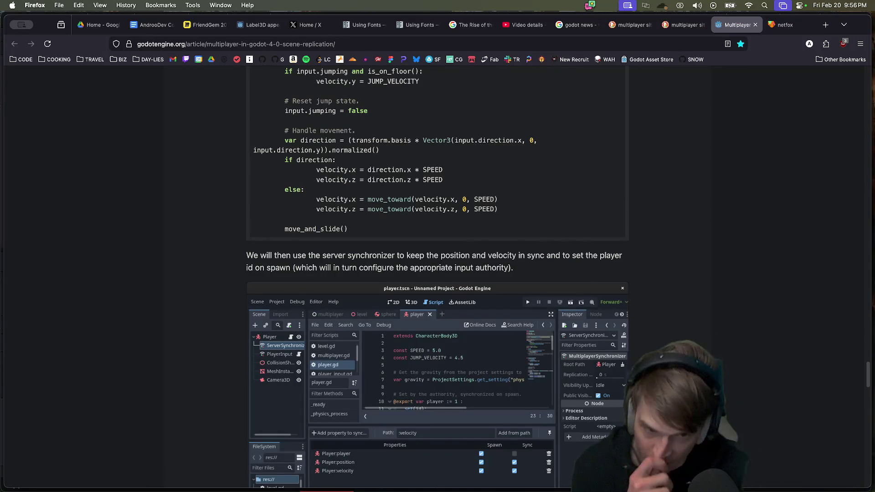
pyautogui.scroll(-4, 683, 322)
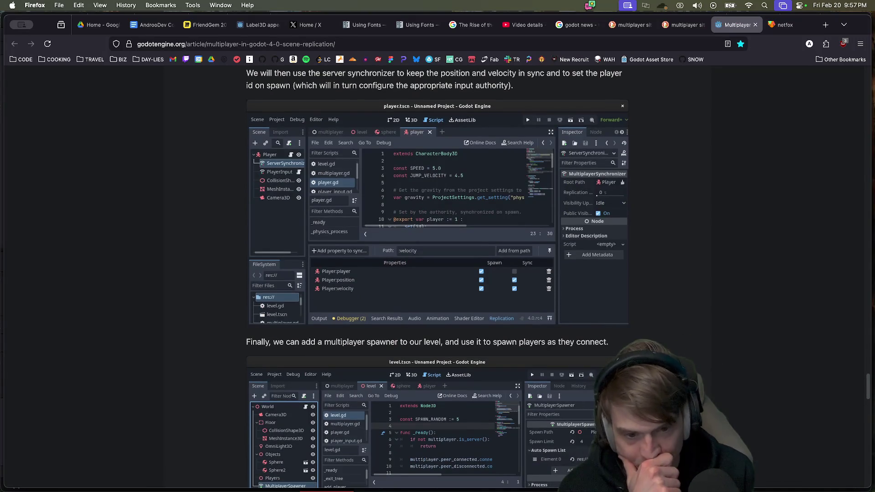
pyautogui.scroll(-10, 438, 274)
pyautogui.scroll(-5, 438, 274)
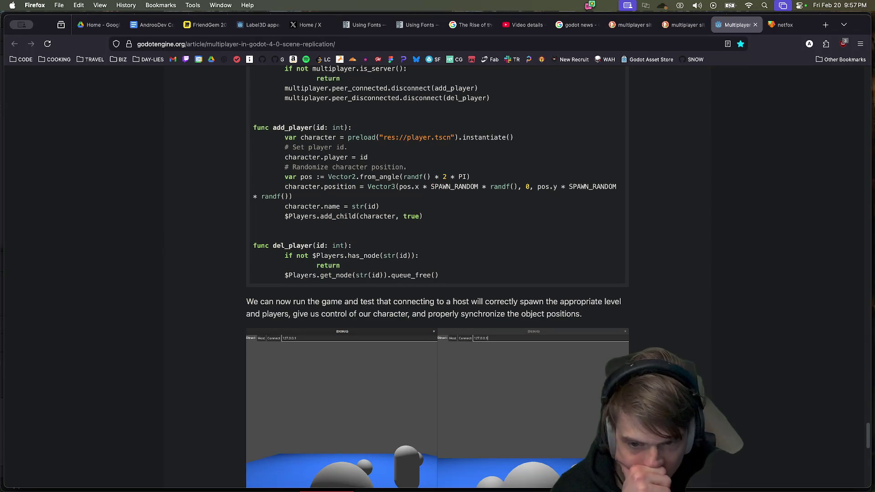
pyautogui.scroll(-10, 437, 274)
pyautogui.scroll(15, 731, 286)
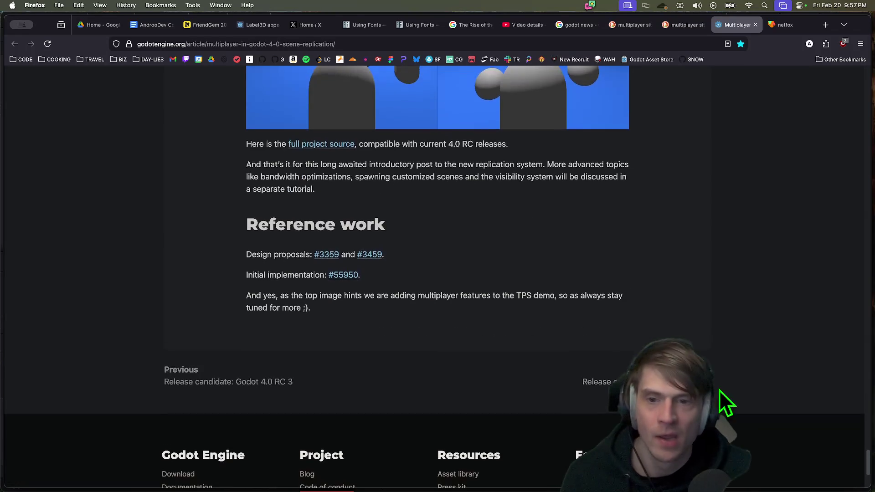
pyautogui.press('super+t')
pyautogui.press('super+1')
pyautogui.press('super+3')
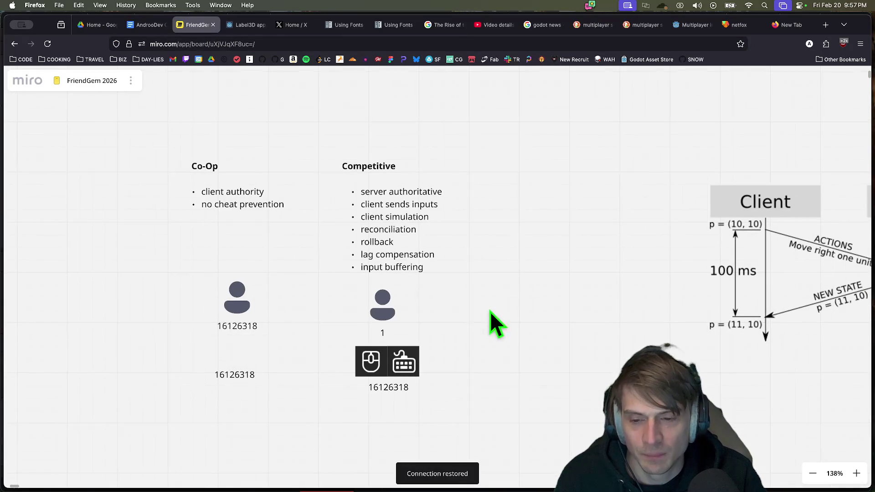
# Move the Co-Op player and input icons down level with the Competitive icons
pyautogui.click(225, 303)
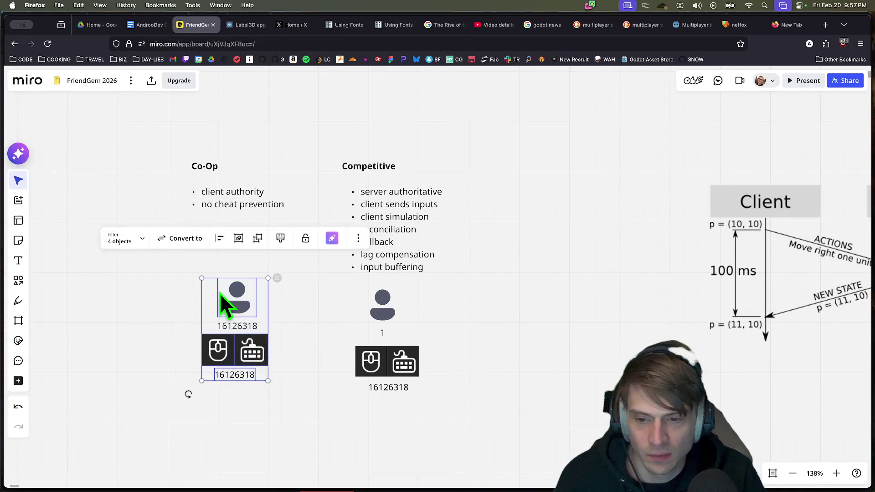
pyautogui.moveTo(225, 303); pyautogui.dragTo(230, 323)
pyautogui.click(543, 421)
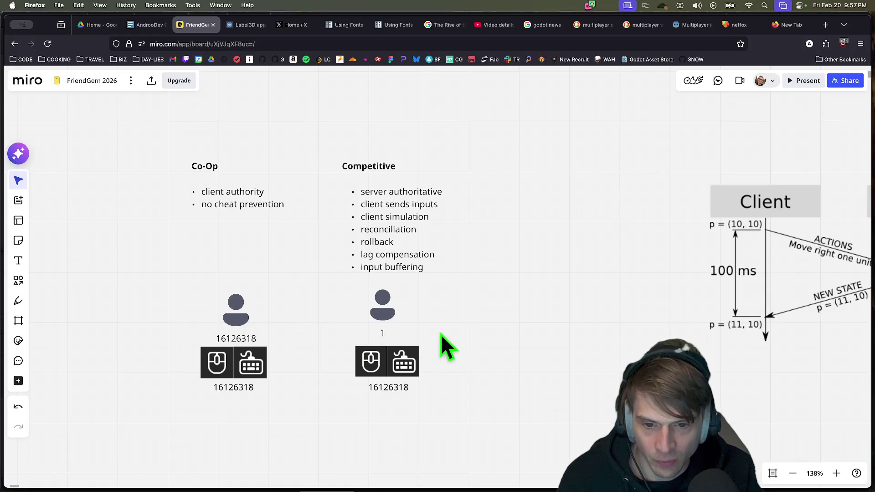
pyautogui.click(389, 327)
pyautogui.click(609, 364)
pyautogui.moveTo(483, 416); pyautogui.dragTo(341, 370)
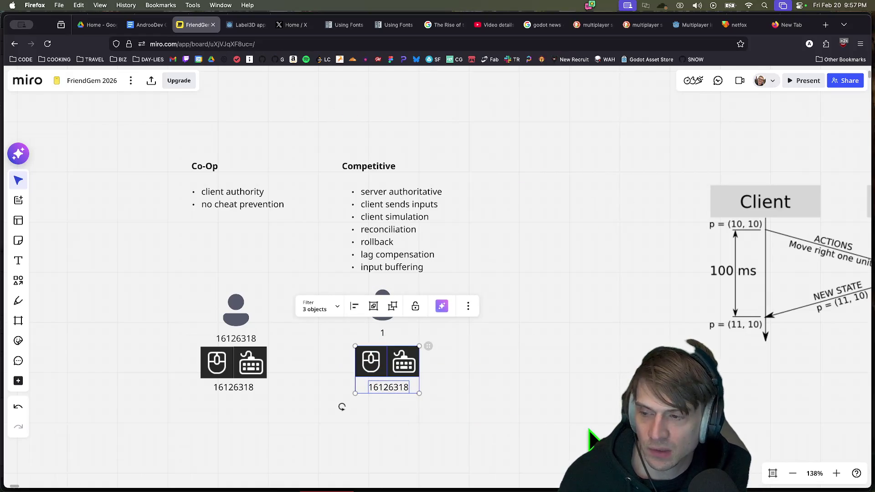
pyautogui.click(740, 437)
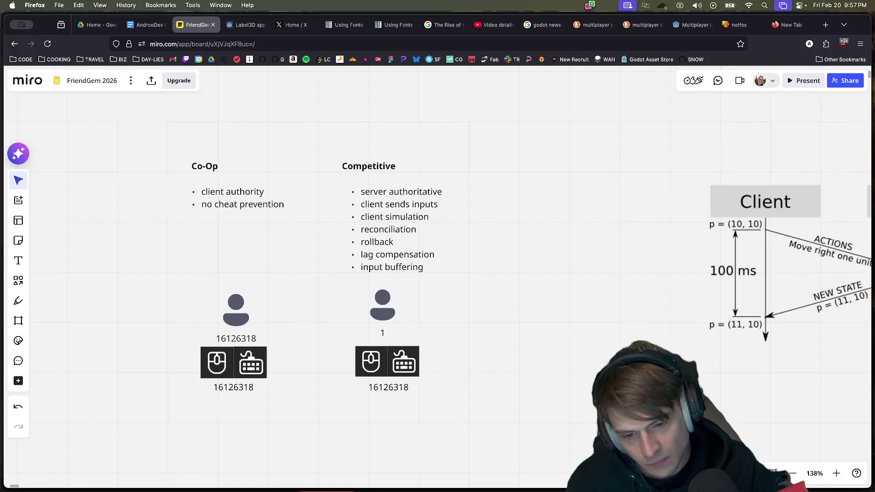
pyautogui.moveTo(522, 420)
pyautogui.mouseDown()
pyautogui.moveTo(347, 383)
pyautogui.moveTo(534, 410)
pyautogui.mouseUp()
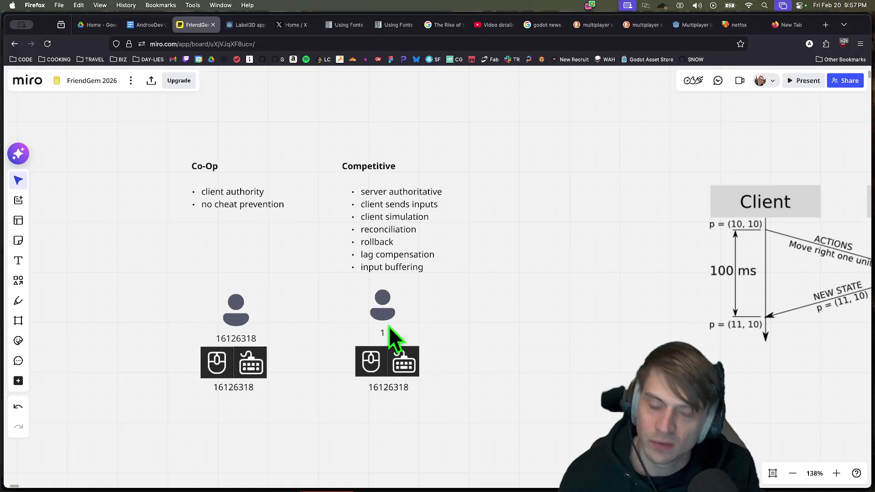
# Draw a light-blue bar beside the Client timeline in the Client/Server timing diagram
pyautogui.moveTo(529, 314); pyautogui.dragTo(309, 313)
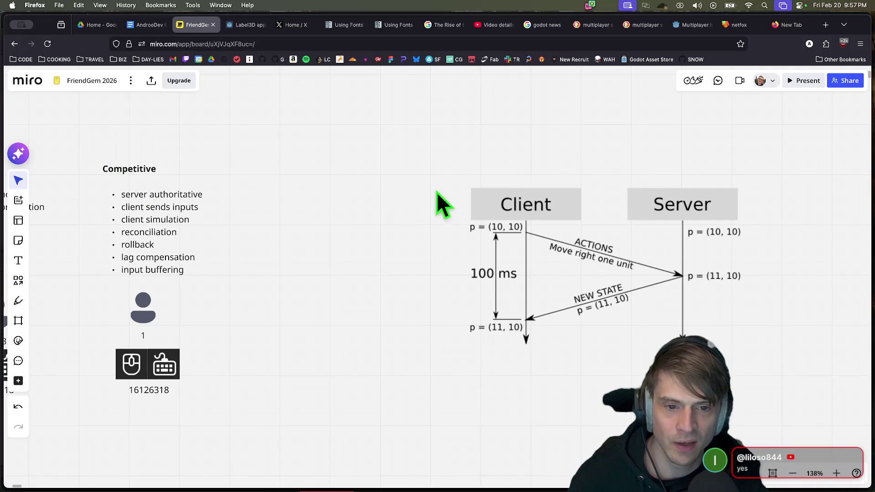
pyautogui.moveTo(438, 202)
pyautogui.mouseDown()
pyautogui.moveTo(442, 359)
pyautogui.moveTo(453, 347)
pyautogui.mouseUp()
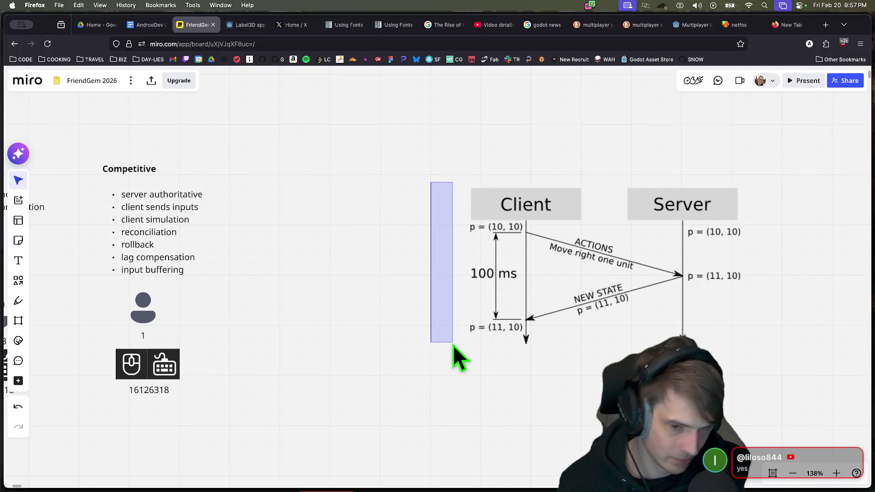
pyautogui.moveTo(460, 360)
pyautogui.mouseDown()
pyautogui.moveTo(440, 332)
pyautogui.moveTo(598, 331)
pyautogui.mouseUp()
pyautogui.moveTo(212, 426); pyautogui.dragTo(373, 165)
pyautogui.click(379, 175)
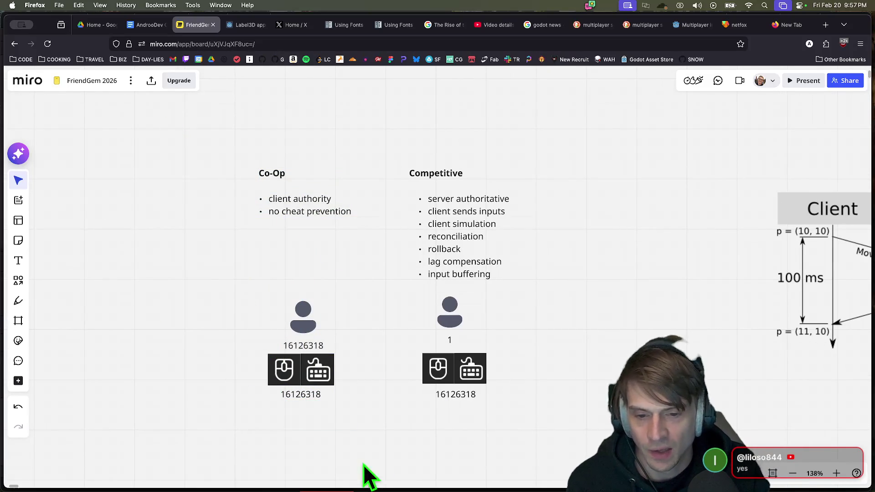
pyautogui.moveTo(360, 479); pyautogui.dragTo(371, 268)
pyautogui.moveTo(508, 469); pyautogui.dragTo(387, 260)
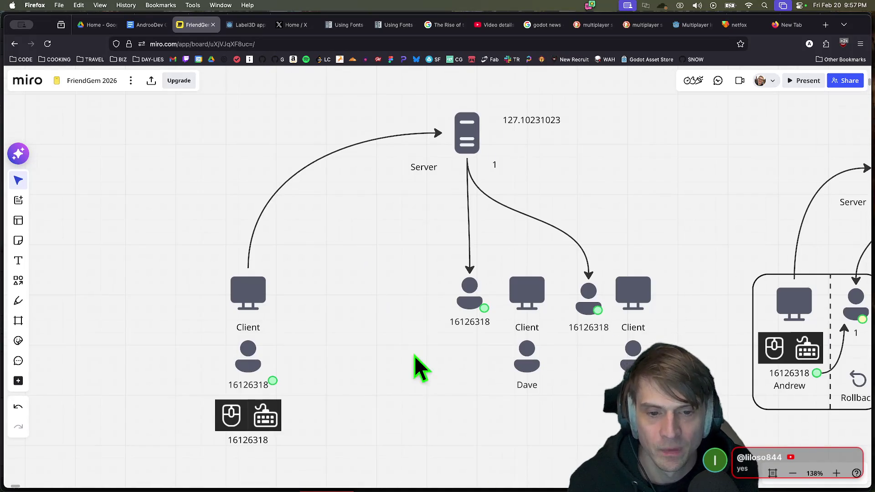
pyautogui.moveTo(350, 461)
pyautogui.mouseDown()
pyautogui.moveTo(290, 430)
pyautogui.moveTo(198, 357)
pyautogui.mouseUp()
pyautogui.moveTo(243, 310)
pyautogui.mouseDown()
pyautogui.moveTo(263, 312)
pyautogui.moveTo(199, 311)
pyautogui.moveTo(214, 310)
pyautogui.moveTo(217, 289)
pyautogui.moveTo(247, 285)
pyautogui.moveTo(203, 283)
pyautogui.mouseUp()
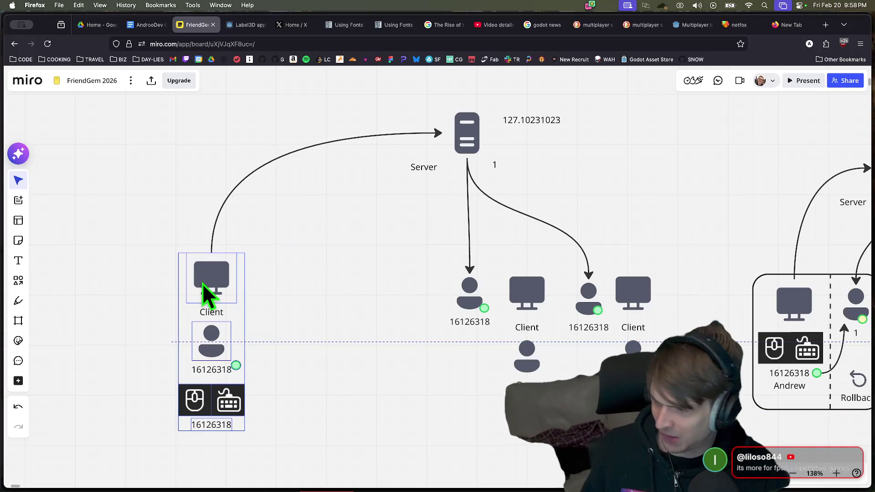
pyautogui.moveTo(202, 283)
pyautogui.mouseDown()
pyautogui.moveTo(191, 307)
pyautogui.moveTo(253, 323)
pyautogui.moveTo(191, 270)
pyautogui.moveTo(219, 303)
pyautogui.moveTo(197, 279)
pyautogui.moveTo(190, 233)
pyautogui.moveTo(195, 263)
pyautogui.mouseUp()
pyautogui.moveTo(309, 426); pyautogui.dragTo(138, 371)
pyautogui.moveTo(231, 403); pyautogui.dragTo(239, 413)
pyautogui.click(305, 364)
pyautogui.click(203, 340)
pyautogui.moveTo(198, 330)
pyautogui.mouseDown()
pyautogui.moveTo(268, 340)
pyautogui.moveTo(199, 337)
pyautogui.moveTo(209, 348)
pyautogui.mouseUp()
pyautogui.click(465, 450)
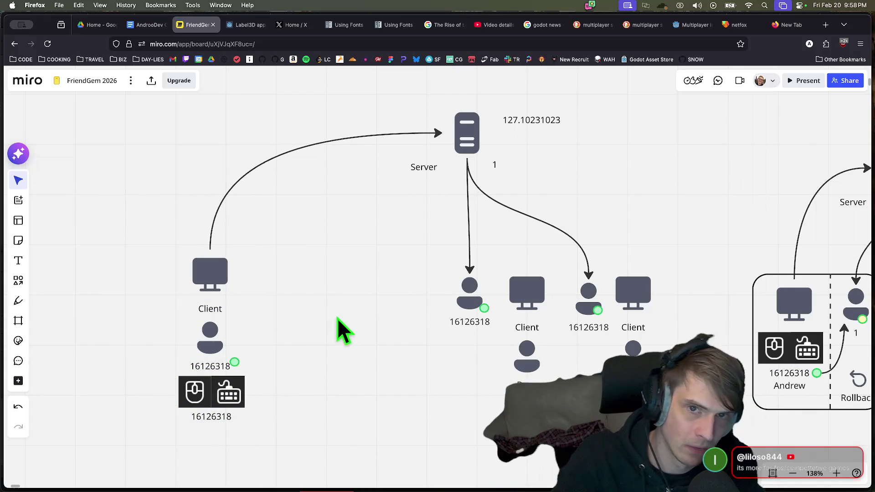
pyautogui.moveTo(239, 21)
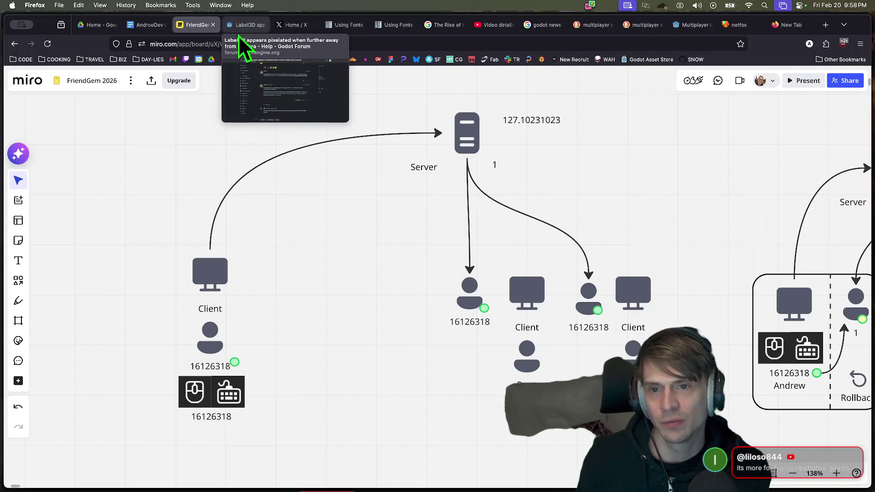
# Highlight the multiplayer.server_relay = false line in multiplayer.gd, then return to Miro
pyautogui.click(692, 25)
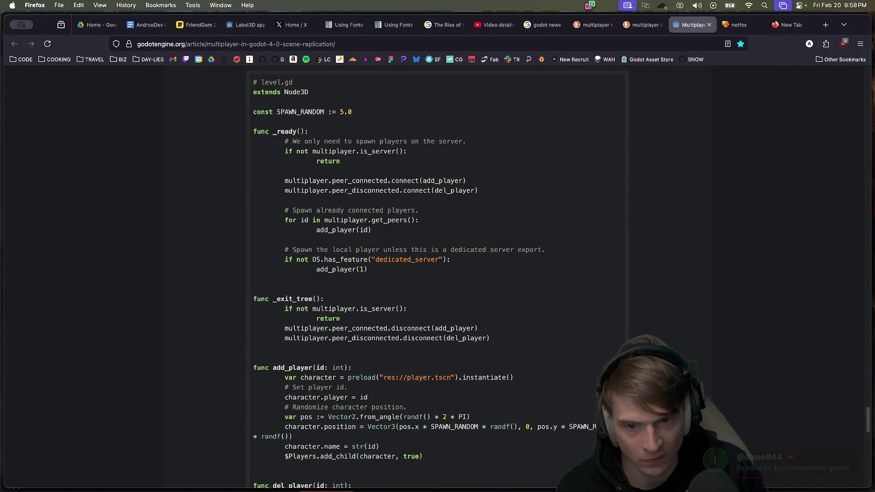
pyautogui.scroll(15, 669, 135)
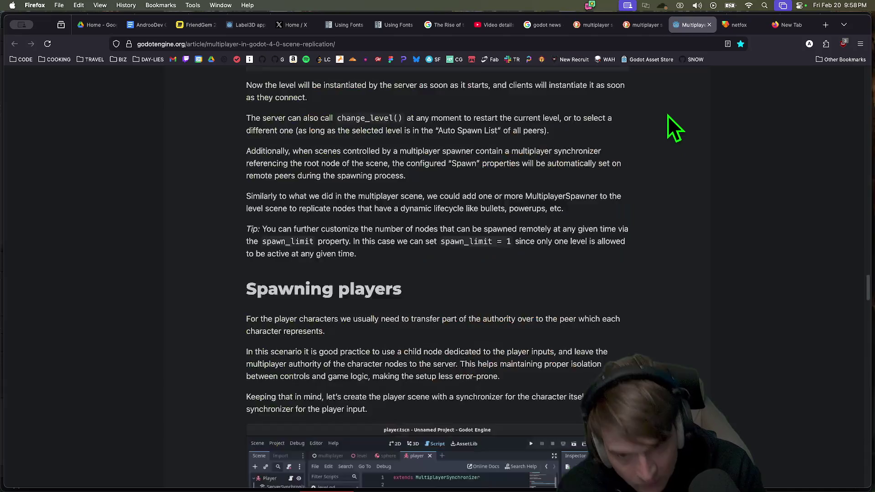
pyautogui.scroll(-10, 664, 191)
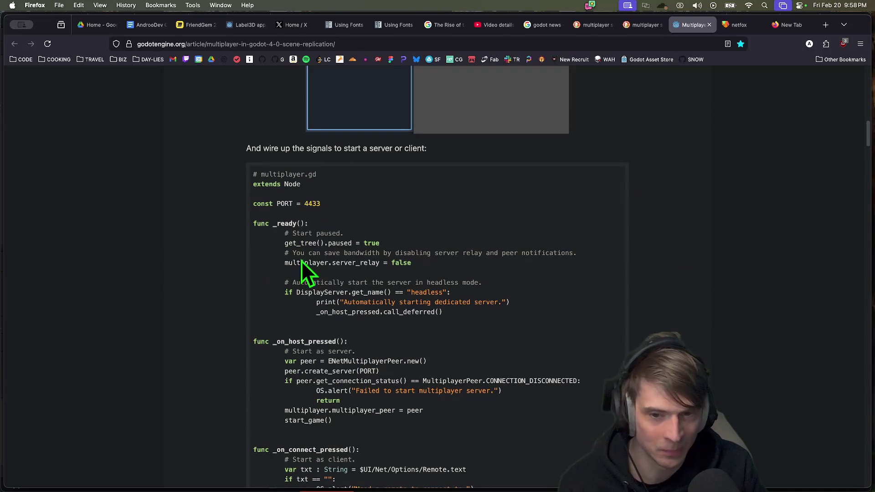
pyautogui.moveTo(272, 262); pyautogui.dragTo(403, 263)
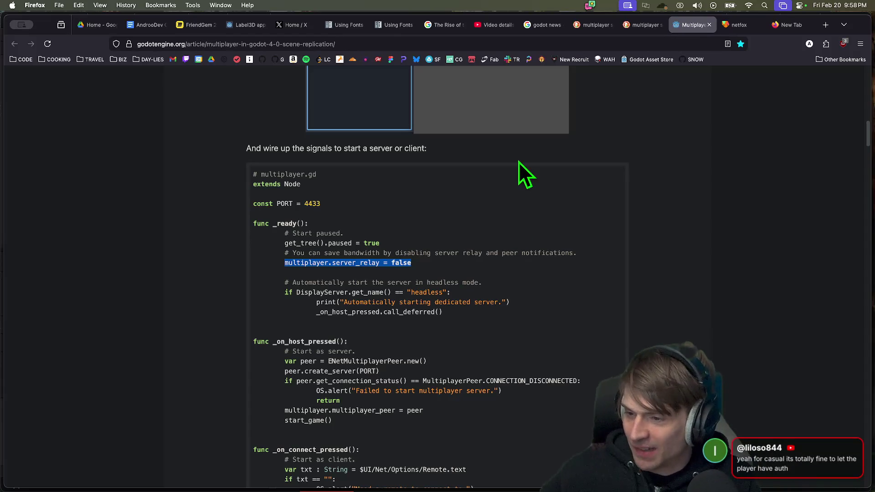
pyautogui.hotkey('ctrl', 'Tab')
pyautogui.hotkey('ctrl', 'Tab')
pyautogui.hotkey('ctrl', 'Tab')
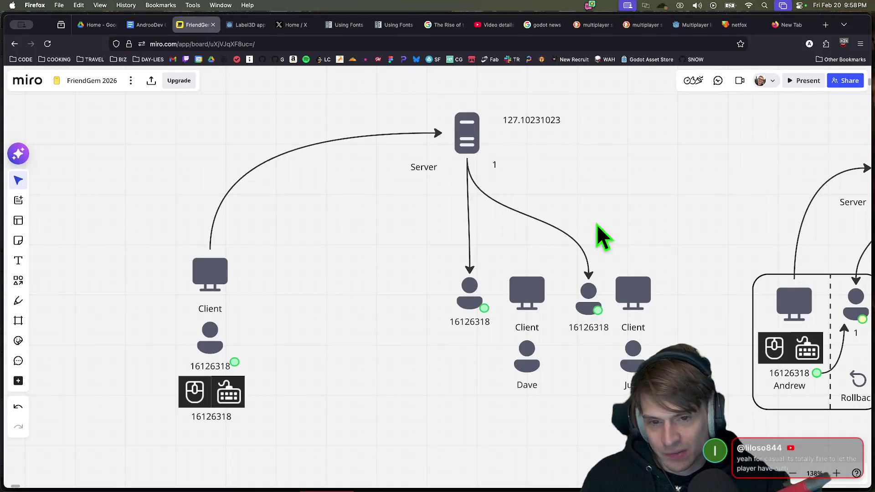
# Select the server and client diagram and move the Client/Server timing diagram up and right
pyautogui.scroll(-2, 401, 296)
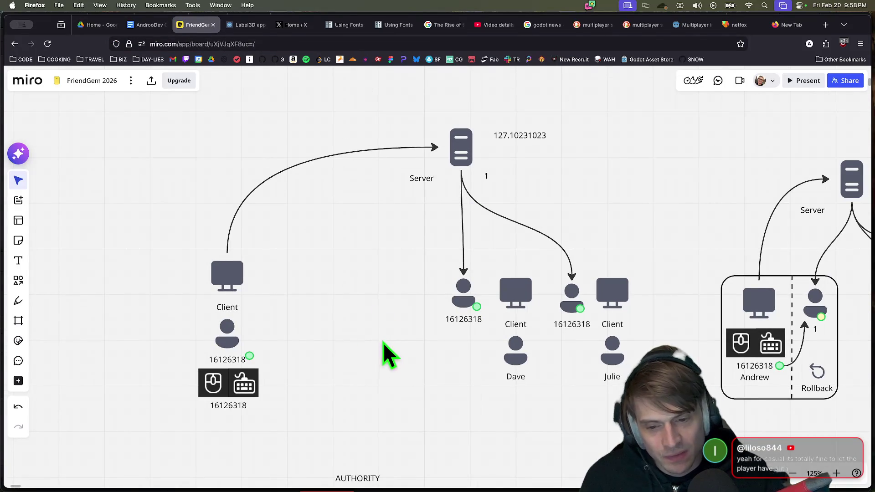
pyautogui.hscroll(-2, 390, 358)
pyautogui.scroll(-2, 400, 341)
pyautogui.moveTo(190, 410)
pyautogui.mouseDown()
pyautogui.moveTo(568, 160)
pyautogui.moveTo(646, 152)
pyautogui.mouseUp()
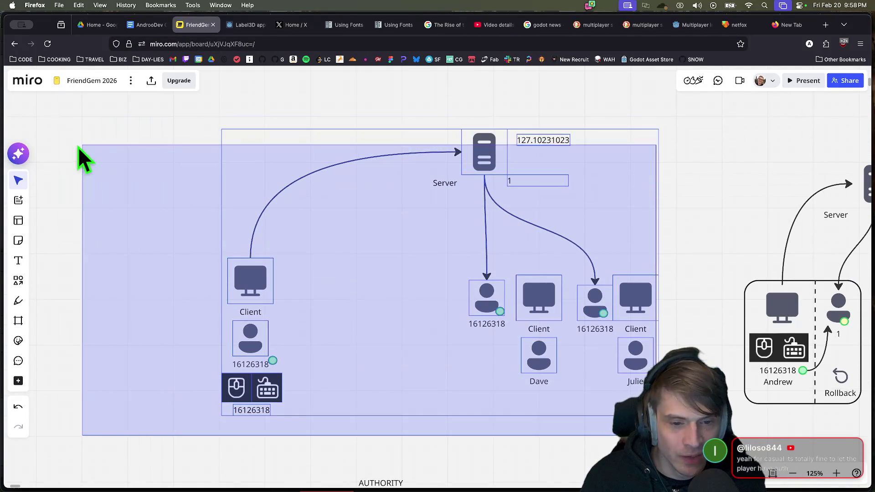
pyautogui.scroll(-1, 211, 136)
pyautogui.scroll(3, 369, 151)
pyautogui.scroll(-10, 369, 151)
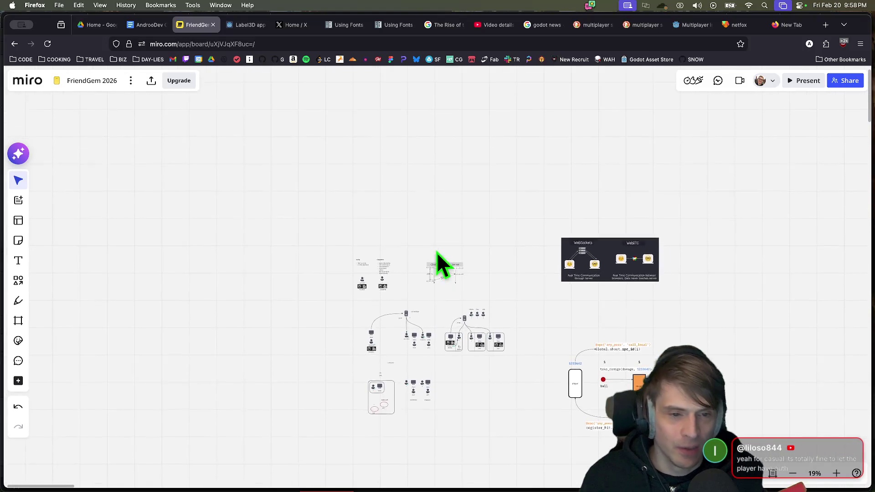
pyautogui.scroll(10, 450, 283)
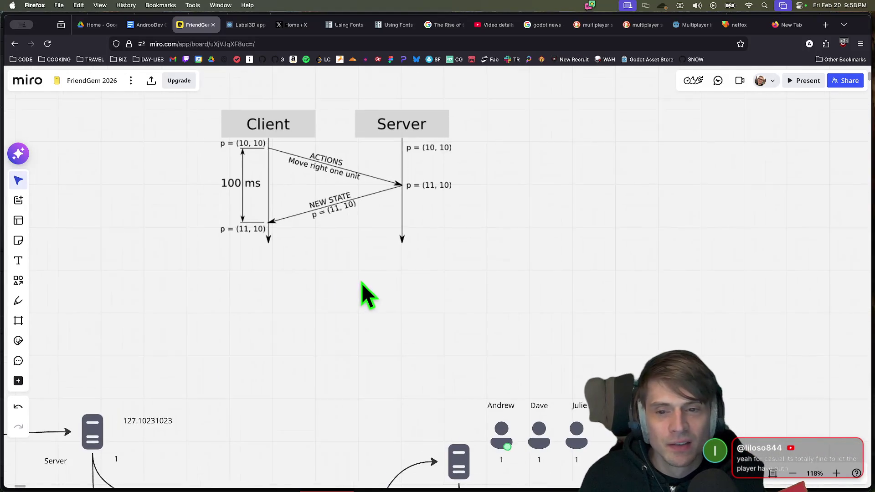
pyautogui.moveTo(439, 312)
pyautogui.mouseDown()
pyautogui.moveTo(744, 225)
pyautogui.moveTo(735, 224)
pyautogui.mouseUp()
# Move the Competitive notes right, then undo so they sit beside Co-Op again
pyautogui.moveTo(211, 269)
pyautogui.mouseDown()
pyautogui.moveTo(499, 260)
pyautogui.moveTo(622, 179)
pyautogui.mouseUp()
pyautogui.moveTo(524, 362)
pyautogui.mouseDown()
pyautogui.moveTo(357, 123)
pyautogui.moveTo(558, 132)
pyautogui.mouseUp()
pyautogui.moveTo(436, 276); pyautogui.dragTo(638, 275)
pyautogui.scroll(1, 512, 314)
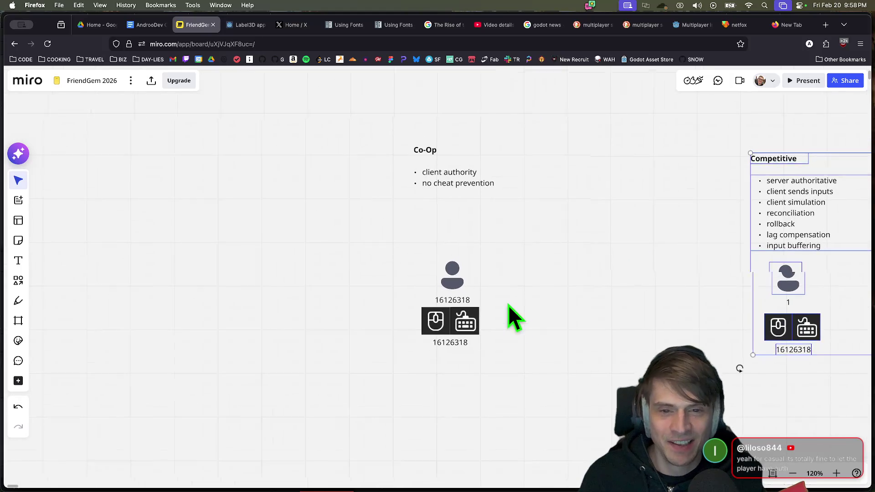
pyautogui.moveTo(545, 355); pyautogui.dragTo(327, 92)
pyautogui.click(352, 296)
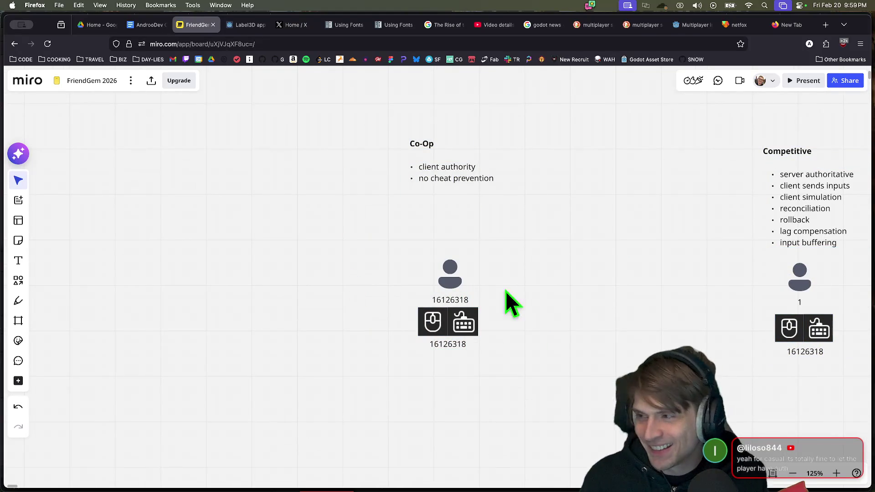
pyautogui.press('super+z')
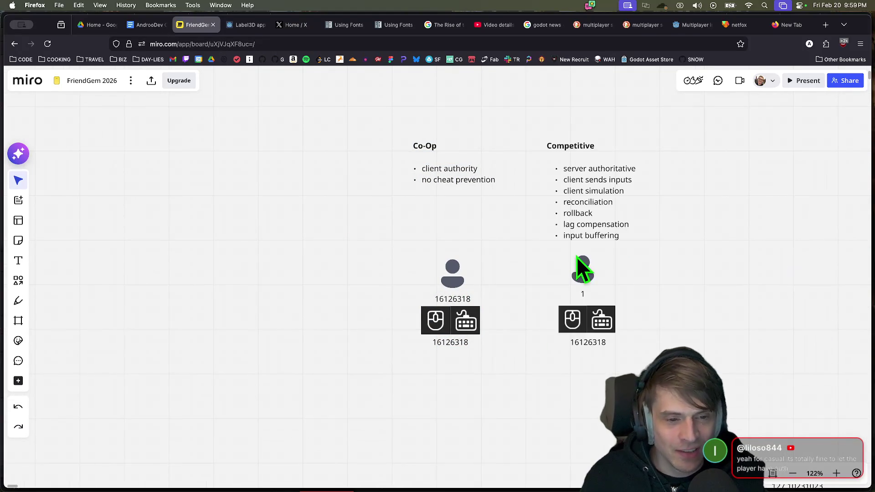
pyautogui.scroll(-3, 632, 274)
pyautogui.hscroll(5, 630, 272)
pyautogui.hotkey('ctrl', 'Tab')
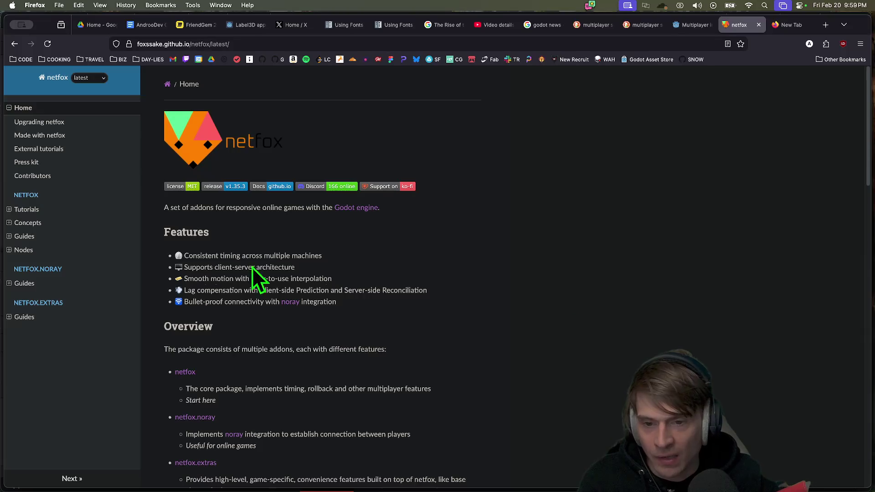
# Highlight netfox's smooth motion, lag compensation and client-side prediction features, then bring Discord forward
pyautogui.moveTo(173, 284); pyautogui.dragTo(221, 294)
pyautogui.moveTo(429, 291)
pyautogui.mouseDown()
pyautogui.moveTo(224, 291)
pyautogui.moveTo(464, 285)
pyautogui.moveTo(463, 291)
pyautogui.mouseUp()
pyautogui.click(463, 292)
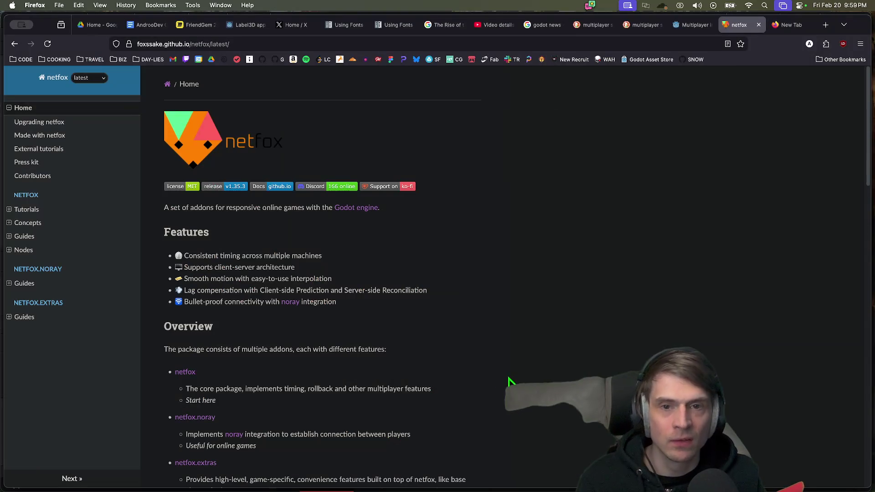
pyautogui.click(283, 464)
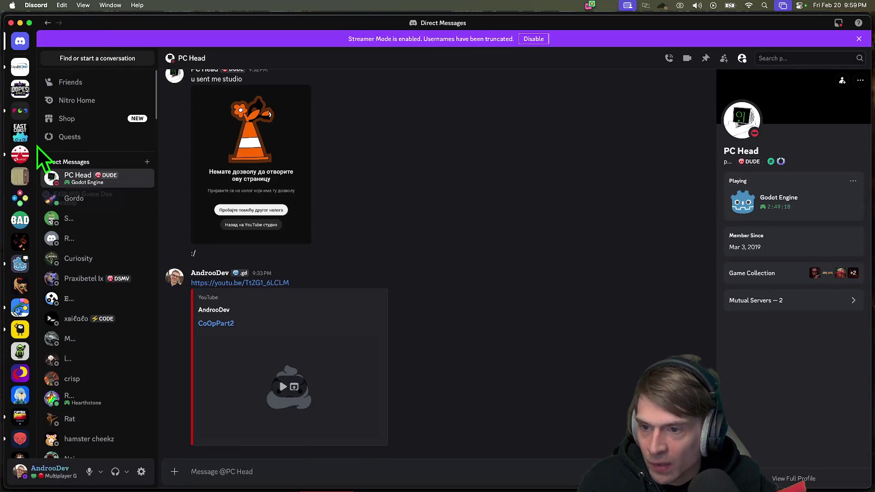
# Open the second Discord DM and highlight the messages about no cheaters, relay and netfox
pyautogui.click(80, 200)
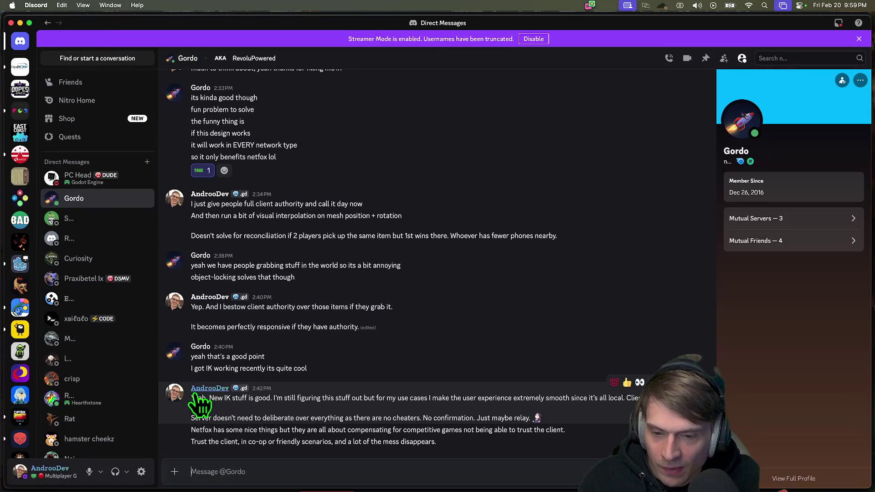
pyautogui.moveTo(190, 417); pyautogui.dragTo(586, 421)
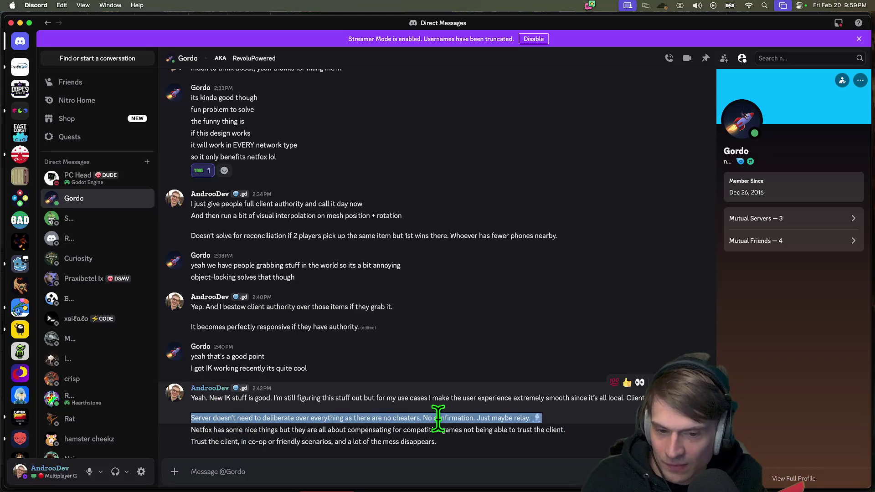
pyautogui.moveTo(593, 423)
pyautogui.mouseDown()
pyautogui.moveTo(194, 418)
pyautogui.moveTo(392, 434)
pyautogui.moveTo(571, 436)
pyautogui.mouseUp()
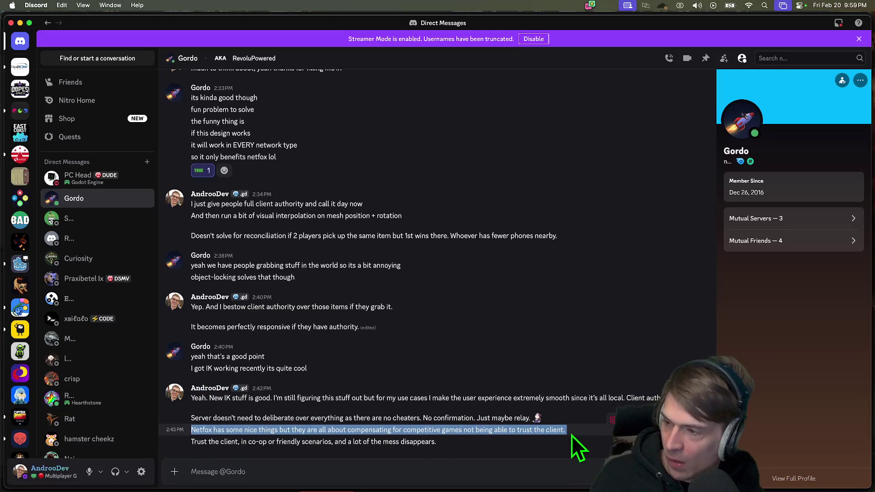
pyautogui.click(586, 437)
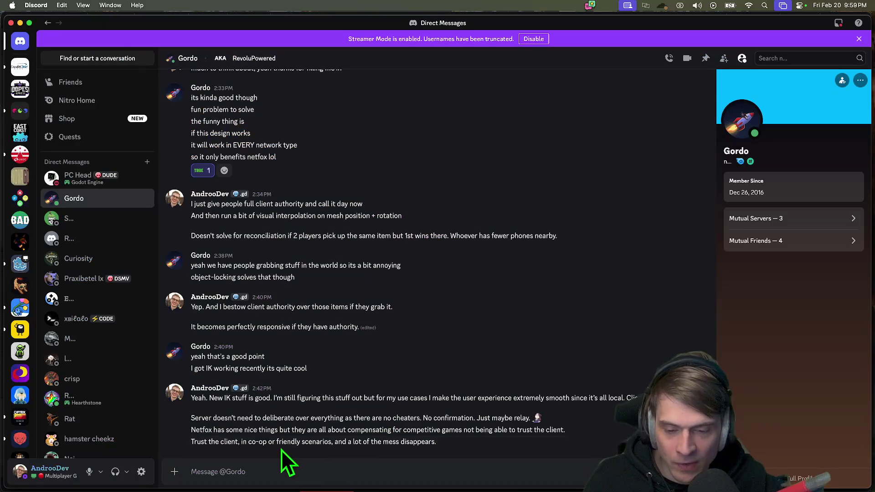
# Highlight the 'trust the client' message, then return to the Godot scene replication article
pyautogui.moveTo(191, 442)
pyautogui.mouseDown()
pyautogui.moveTo(190, 482)
pyautogui.moveTo(468, 447)
pyautogui.mouseUp()
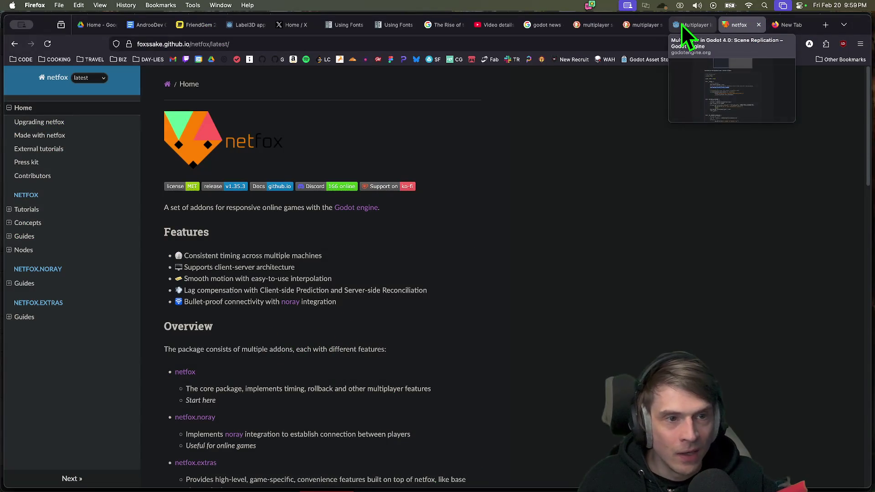
pyautogui.click(683, 24)
pyautogui.scroll(-1, 465, 291)
pyautogui.click(339, 207)
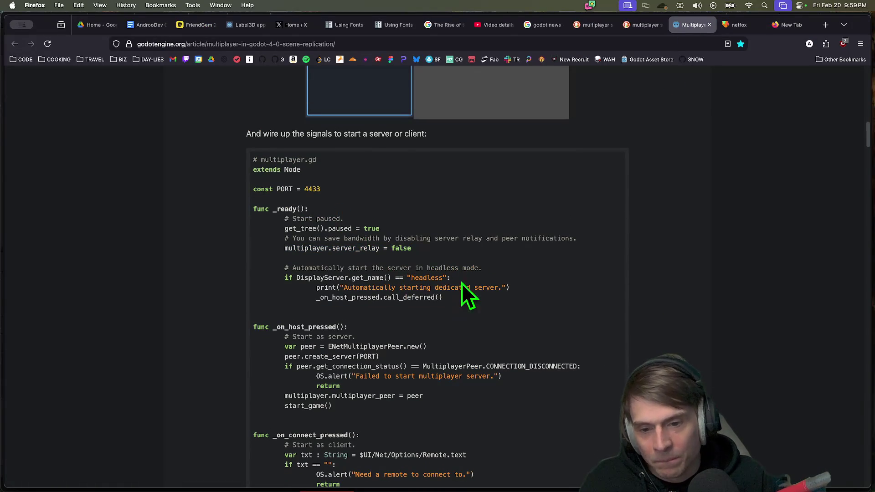
# Scroll to player.gd and highlight the set_multiplayer_authority call and player = id line
pyautogui.scroll(-15, 716, 328)
pyautogui.scroll(15, 716, 323)
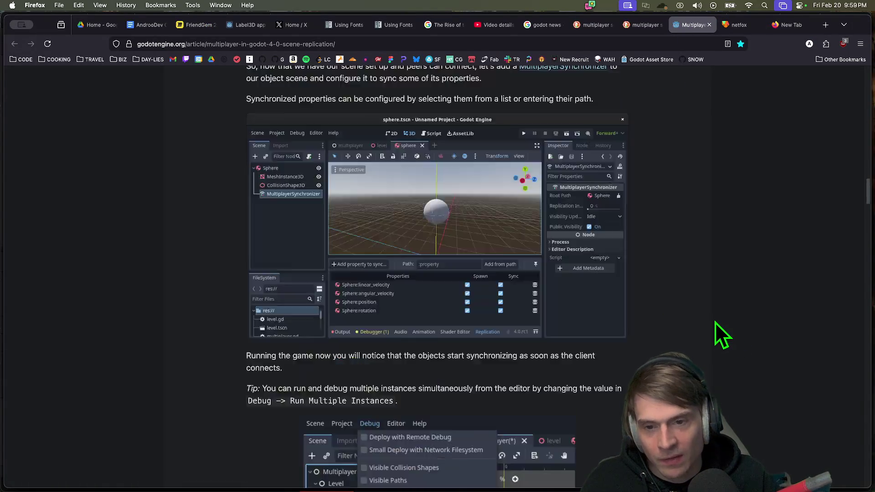
pyautogui.scroll(-20, 708, 325)
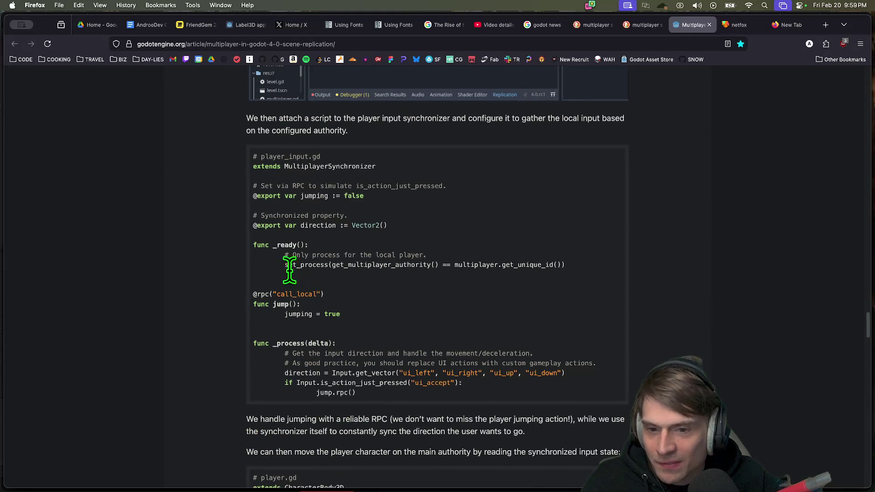
pyautogui.scroll(-3, 297, 203)
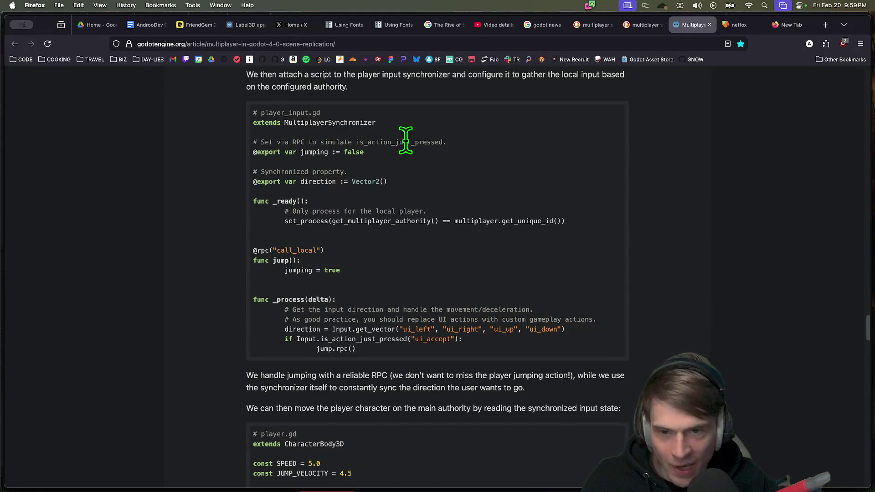
pyautogui.scroll(-10, 655, 142)
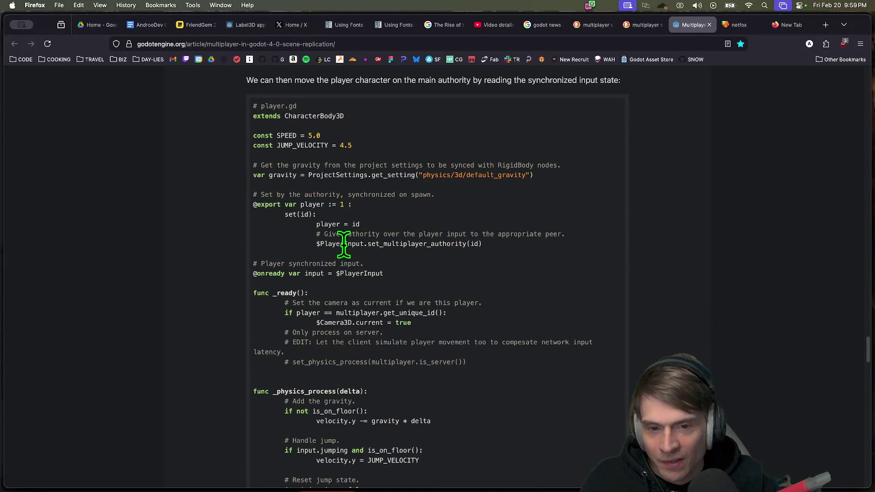
pyautogui.moveTo(347, 244); pyautogui.dragTo(440, 250)
pyautogui.moveTo(315, 224); pyautogui.dragTo(361, 225)
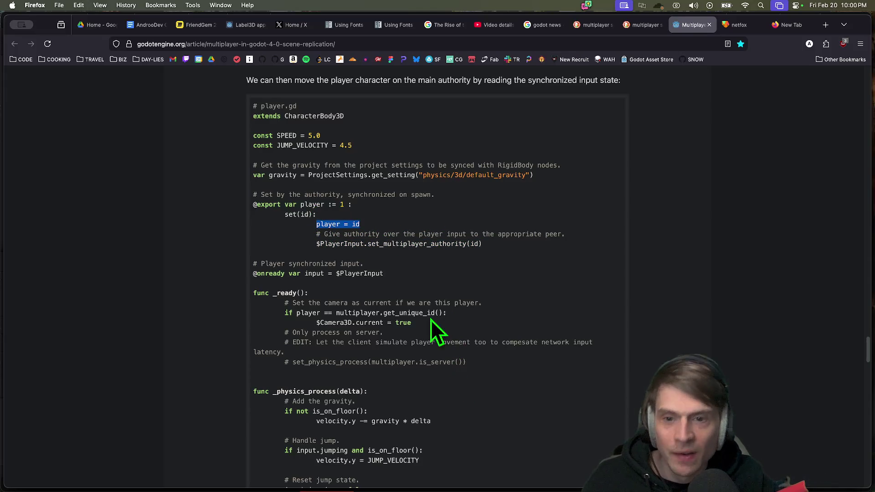
pyautogui.moveTo(273, 117); pyautogui.dragTo(285, 116)
pyautogui.click(192, 115)
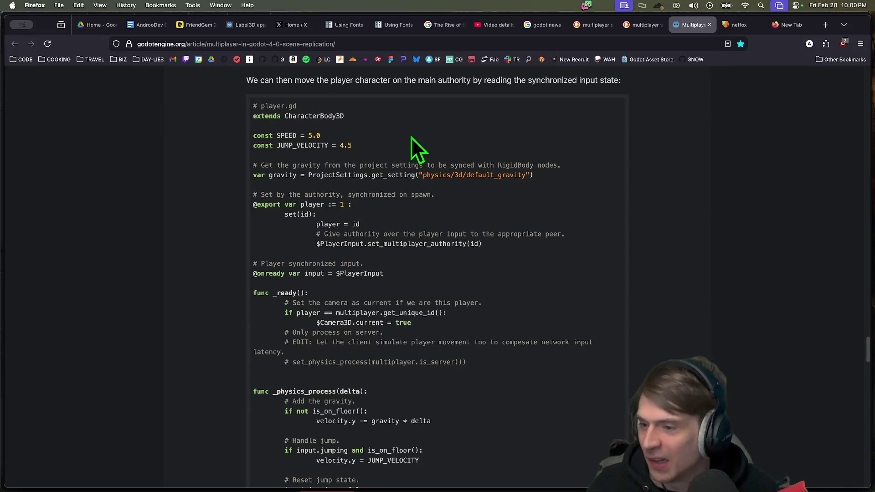
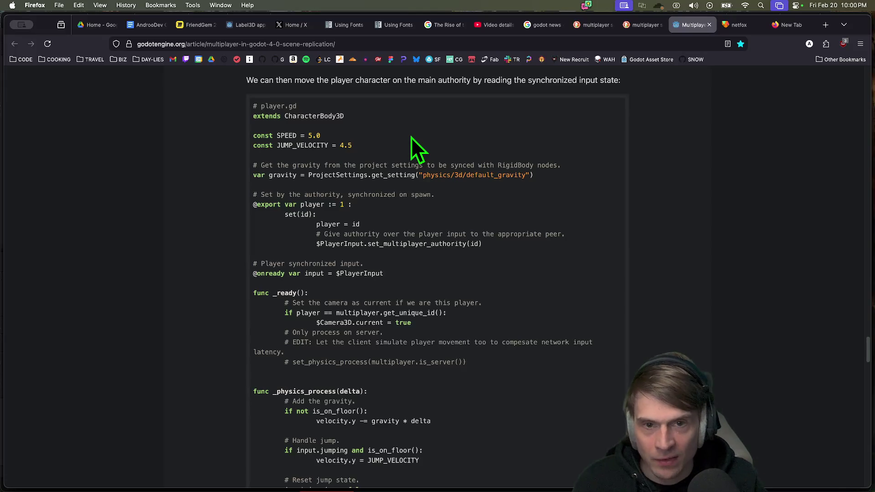
# Switch from the Godot replication article to the FriendGem 2026 Miro board tab
pyautogui.click(185, 25)
pyautogui.scroll(-10, 343, 258)
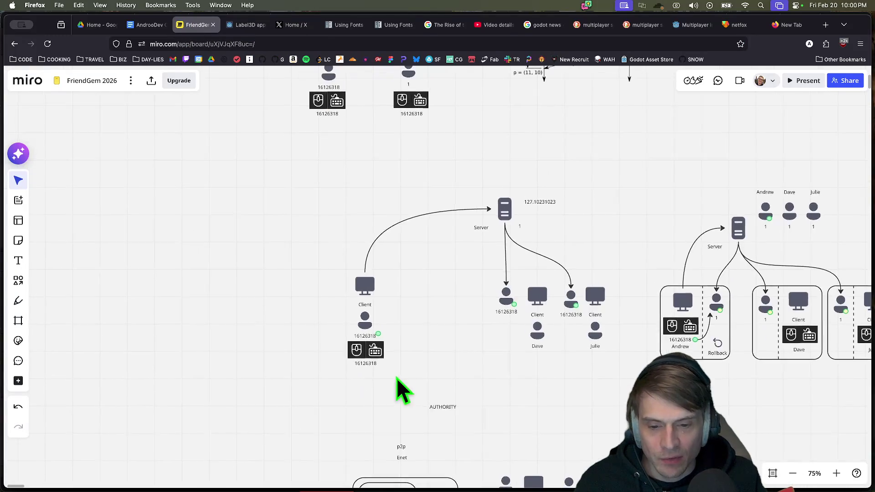
pyautogui.keyDown('ctrl'); pyautogui.scroll(5, 430, 400); pyautogui.keyUp('ctrl')
pyautogui.moveTo(438, 312)
pyautogui.mouseDown()
pyautogui.moveTo(668, 324)
pyautogui.moveTo(433, 354)
pyautogui.mouseUp()
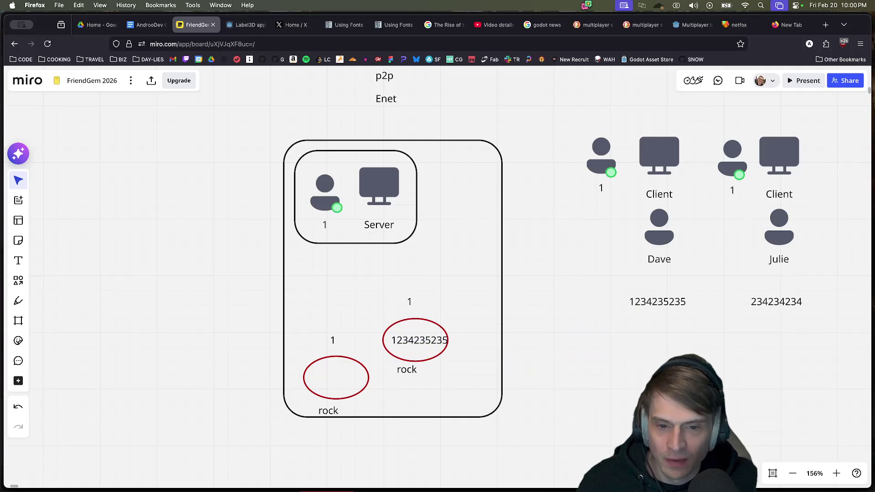
pyautogui.click(415, 305)
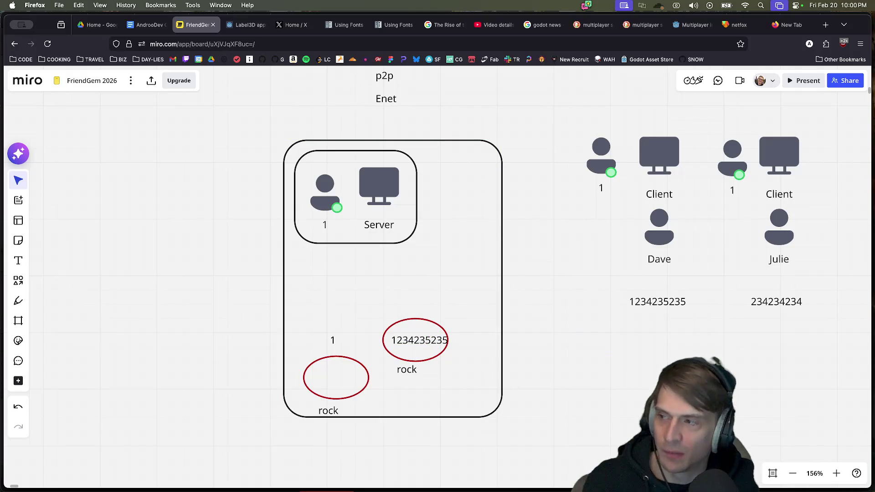
pyautogui.click(657, 302)
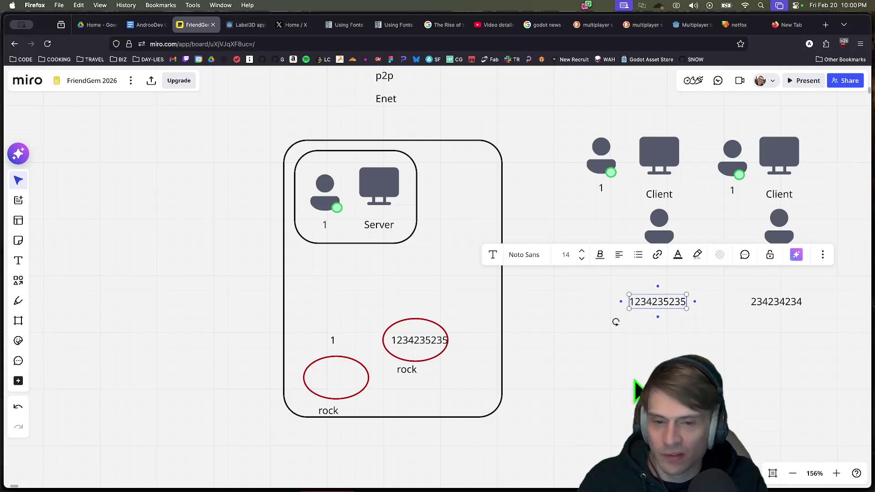
pyautogui.click(635, 382)
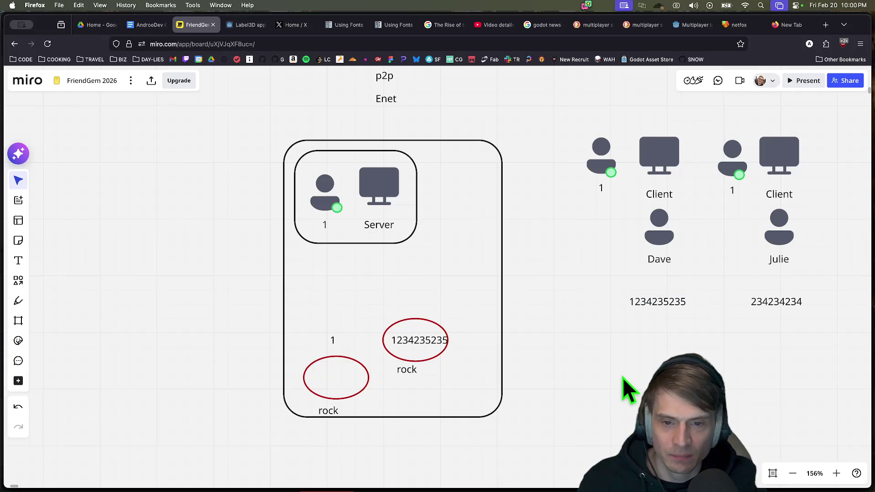
pyautogui.scroll(1, 620, 371)
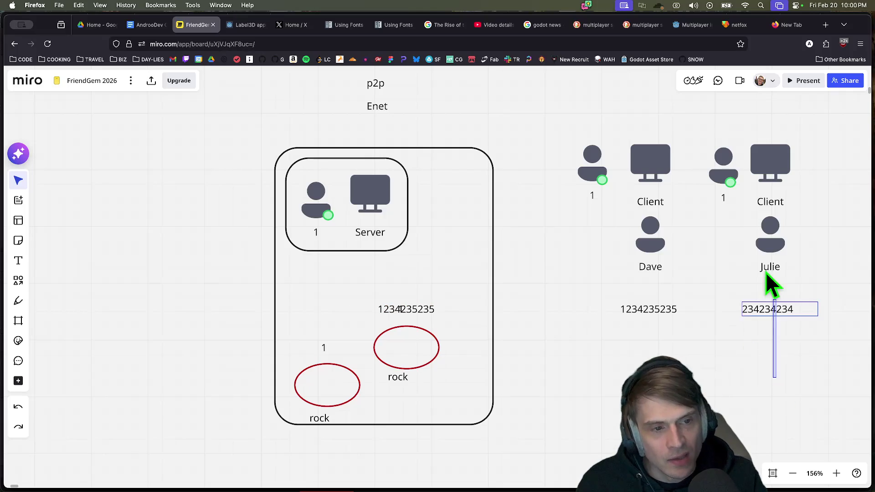
pyautogui.moveTo(768, 284); pyautogui.dragTo(730, 180)
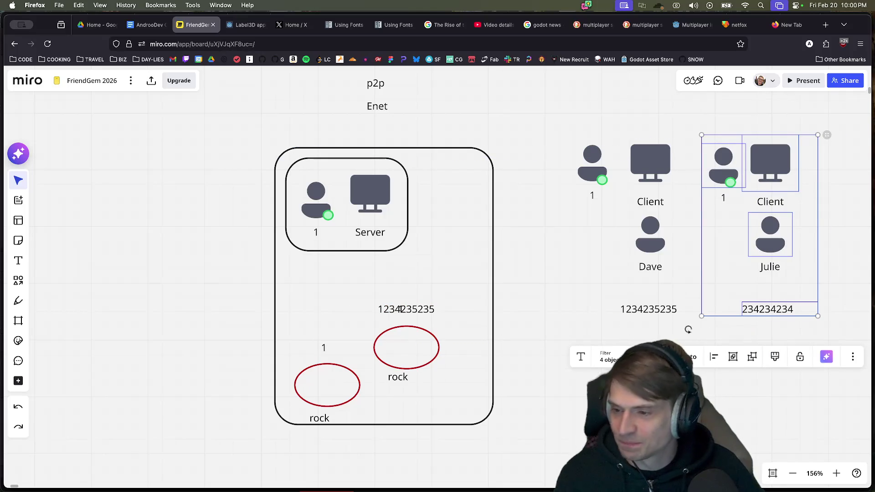
pyautogui.click(544, 391)
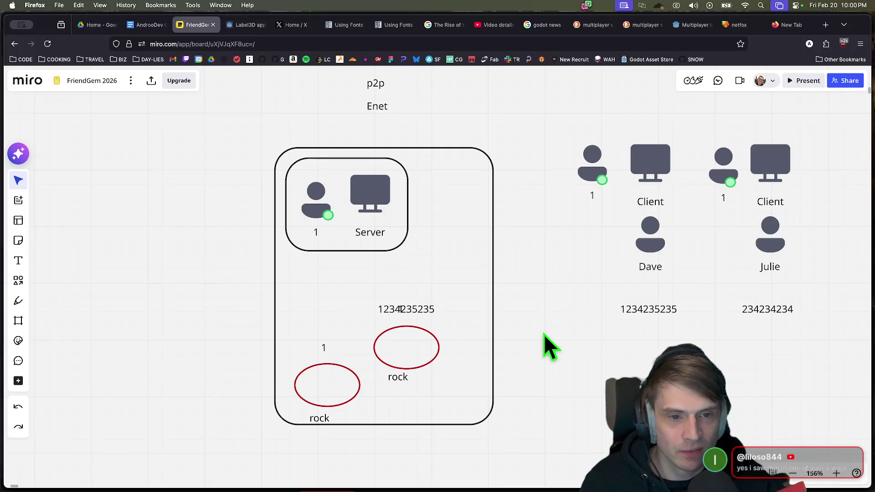
# Zoom around the server/client rollback diagram, selecting all objects with Cmd+A and deselecting
pyautogui.scroll(-5, 573, 225)
pyautogui.scroll(2, 556, 278)
pyautogui.scroll(2, 557, 278)
pyautogui.scroll(5, 543, 315)
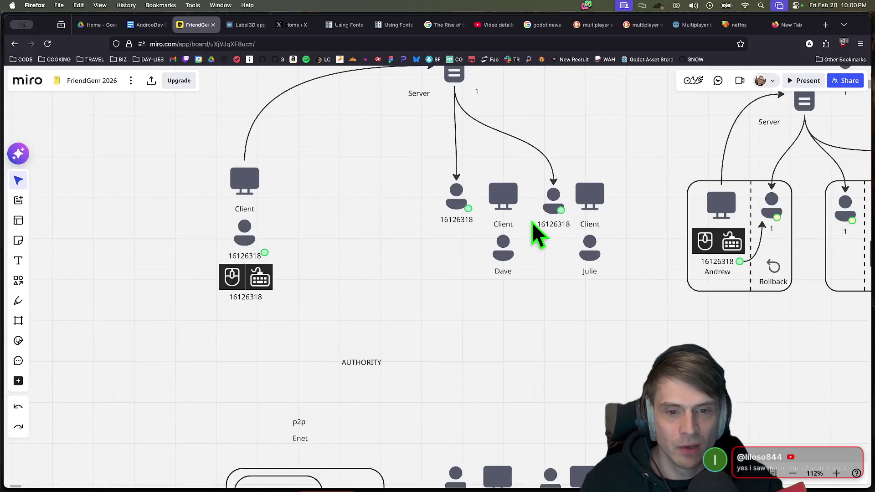
pyautogui.hscroll(5, 651, 324)
pyautogui.scroll(1, 528, 319)
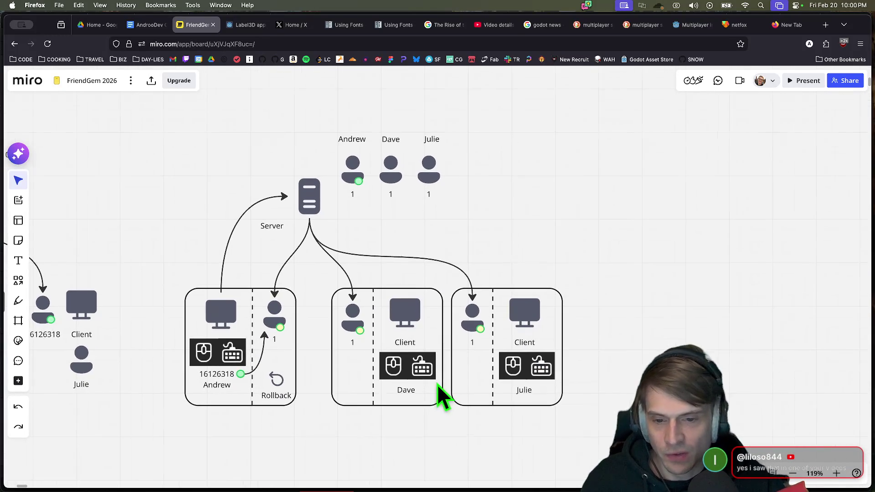
pyautogui.scroll(3, 270, 354)
pyautogui.press('super+a')
pyautogui.click(335, 465)
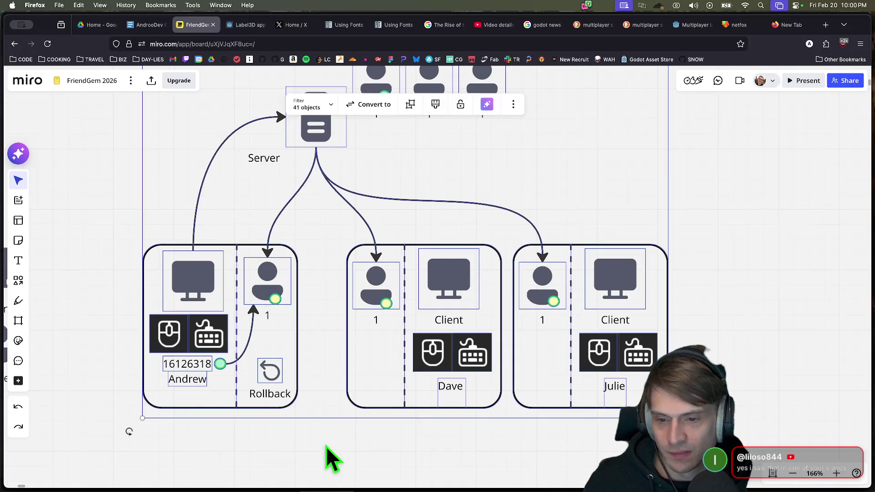
# Inspect the 41-object diagram group by selecting and deselecting it, undoing an accidental drag
pyautogui.scroll(2, 390, 383)
pyautogui.scroll(-2, 386, 370)
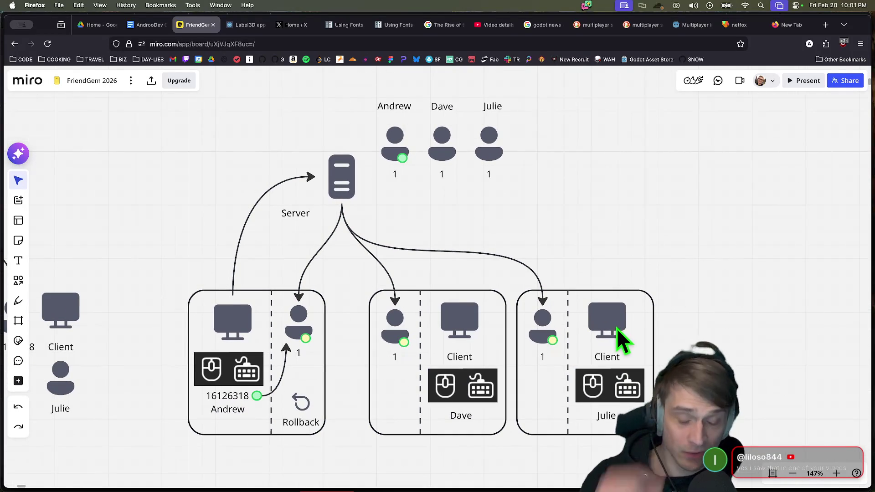
pyautogui.click(190, 435)
pyautogui.click(154, 428)
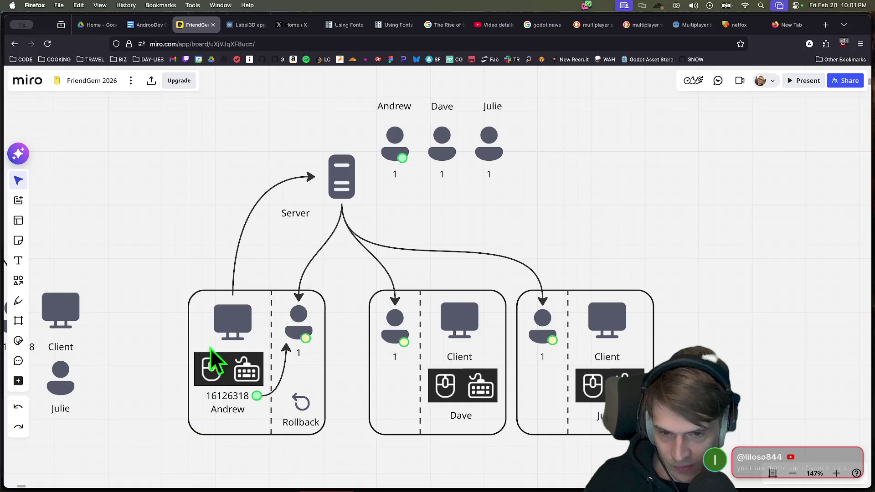
pyautogui.click(383, 195)
pyautogui.click(465, 207)
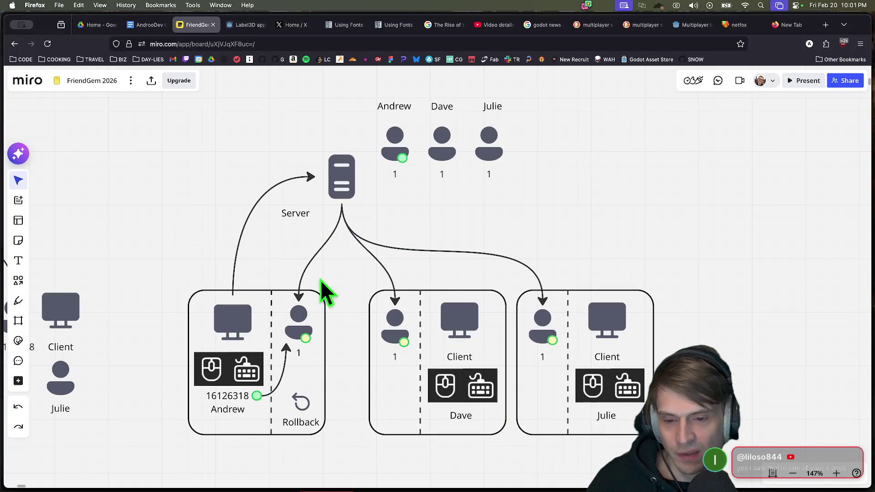
pyautogui.moveTo(310, 408)
pyautogui.mouseDown()
pyautogui.moveTo(303, 453)
pyautogui.moveTo(353, 385)
pyautogui.mouseUp()
pyautogui.hotkey('ctrl', 'z')
pyautogui.scroll(5, 299, 350)
pyautogui.click(235, 305)
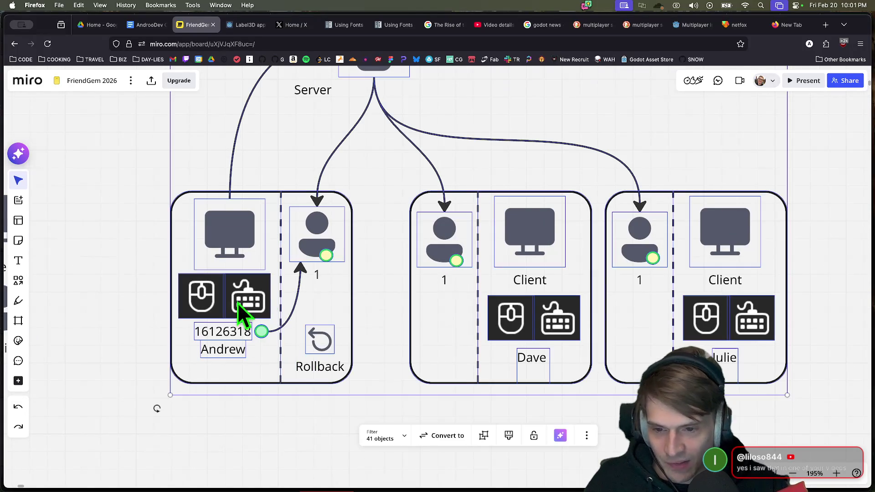
pyautogui.click(279, 459)
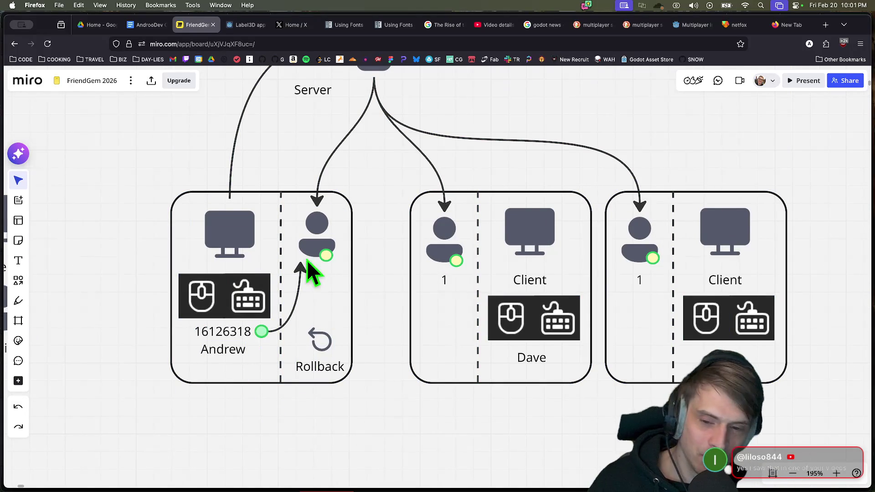
# Pan the board to the Co-Op and Competitive comparison lists, then switch to Discord
pyautogui.scroll(-8, 381, 340)
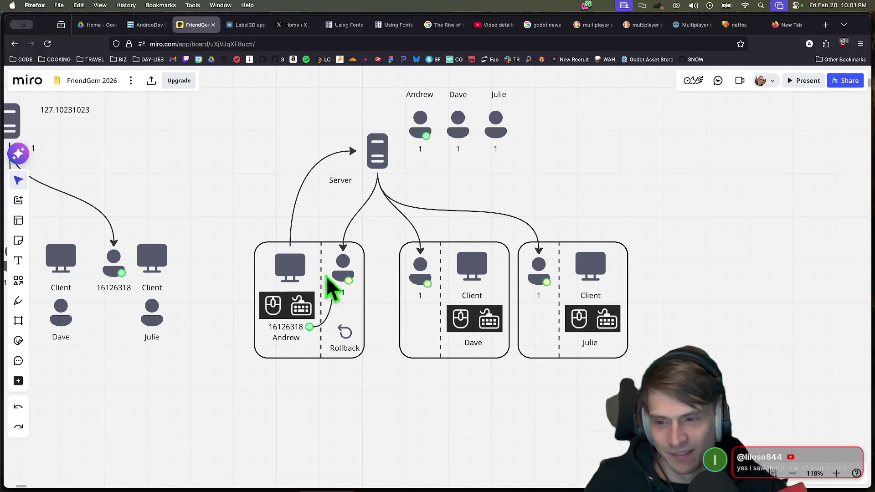
pyautogui.moveTo(187, 225); pyautogui.dragTo(596, 269)
pyautogui.moveTo(371, 189)
pyautogui.mouseDown()
pyautogui.moveTo(377, 326)
pyautogui.moveTo(469, 339)
pyautogui.mouseUp()
pyautogui.scroll(5, 429, 319)
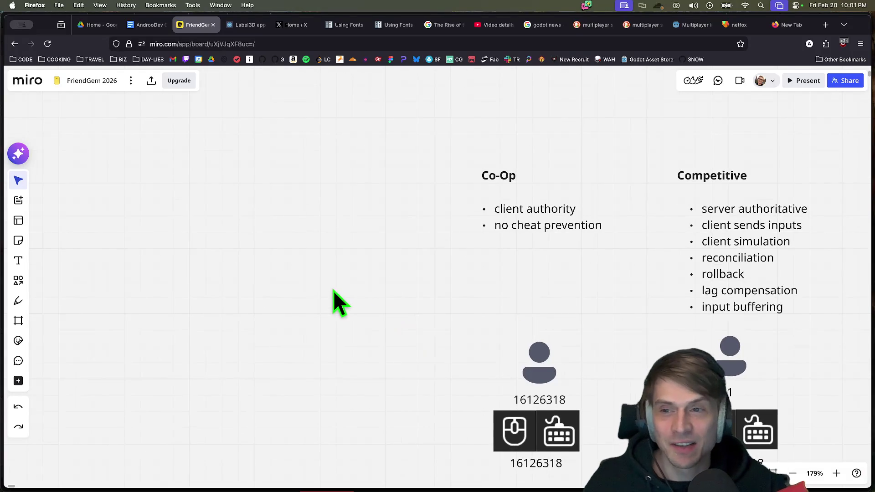
pyautogui.press('super+Tab')
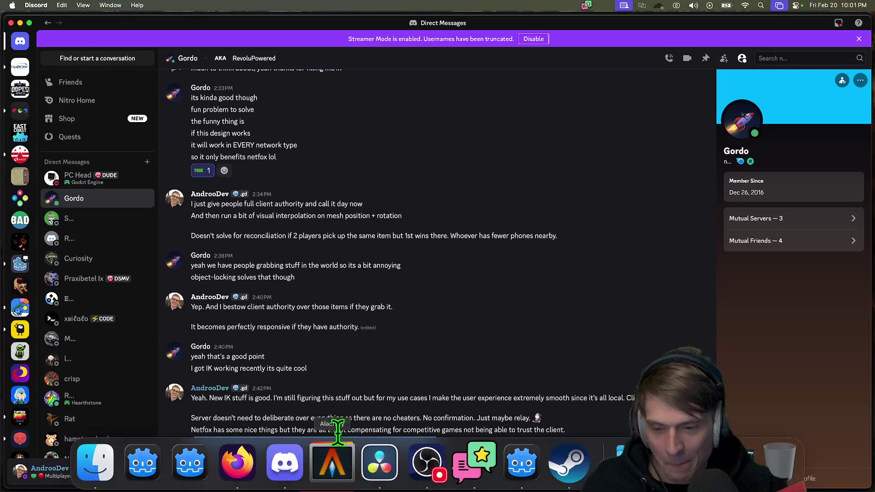
# Cmd+Tab from the Discord DM back to the Miro board in Firefox
pyautogui.press('super+Tab')
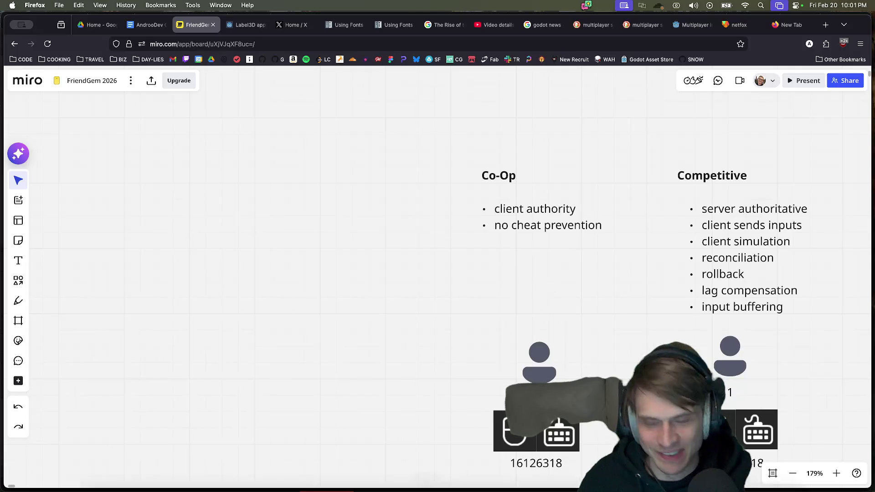
# Glance at the Godot editor, then pan the Miro board to the WebSockets vs WebRTC slide
pyautogui.hscroll(8, 437, 309)
pyautogui.hscroll(-3, 227, 313)
pyautogui.moveTo(368, 275)
pyautogui.mouseDown()
pyautogui.moveTo(626, 365)
pyautogui.moveTo(792, 288)
pyautogui.moveTo(491, 323)
pyautogui.moveTo(385, 292)
pyautogui.mouseUp()
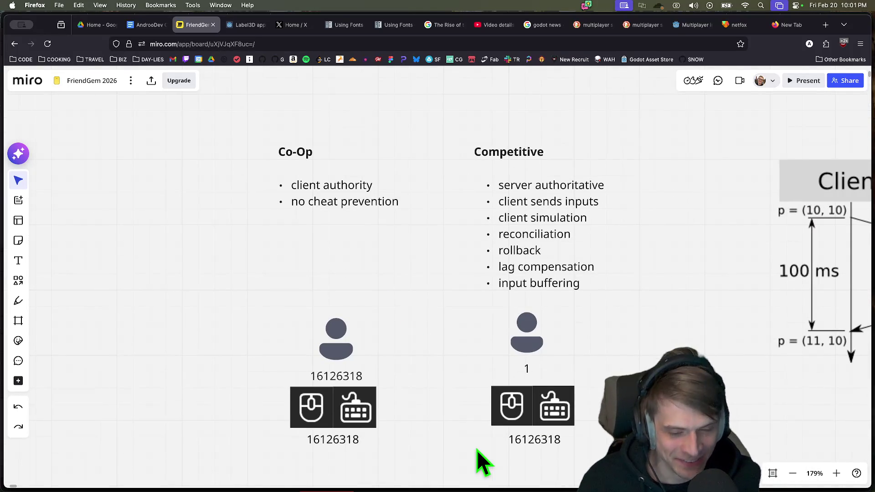
pyautogui.click(521, 461)
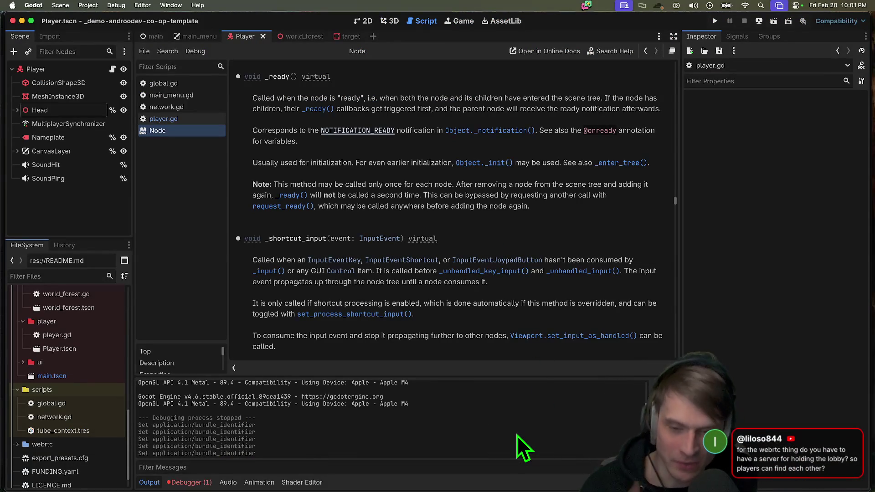
pyautogui.click(236, 466)
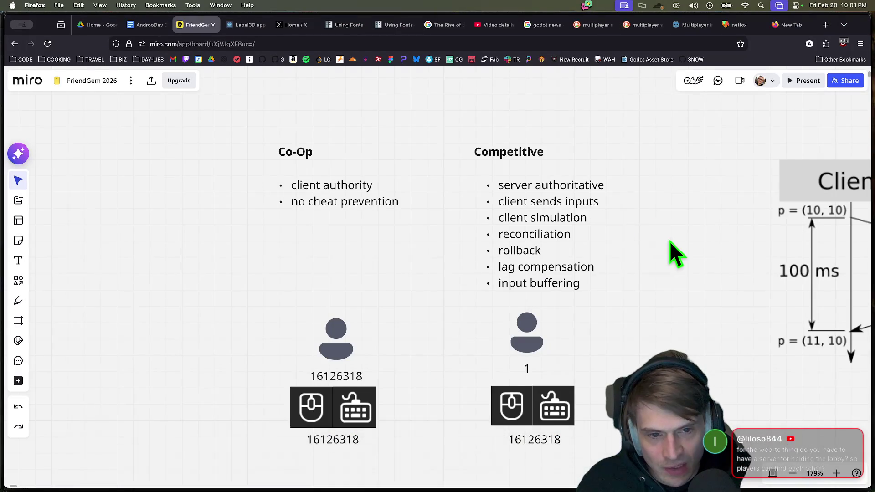
pyautogui.moveTo(725, 253)
pyautogui.mouseDown()
pyautogui.moveTo(348, 246)
pyautogui.moveTo(322, 283)
pyautogui.moveTo(345, 281)
pyautogui.moveTo(319, 250)
pyautogui.moveTo(231, 271)
pyautogui.mouseUp()
pyautogui.scroll(-5, 346, 281)
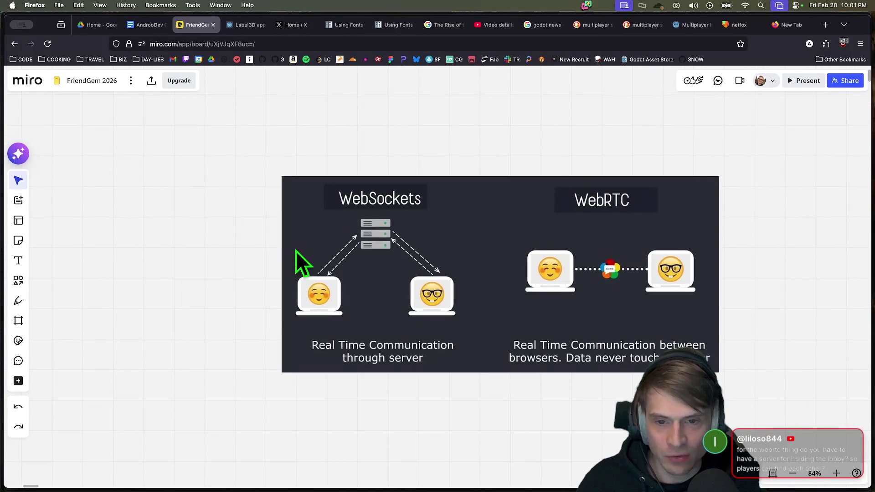
# Box-select over the WebSockets panel, then open a new blank Firefox tab
pyautogui.moveTo(299, 130)
pyautogui.mouseDown()
pyautogui.moveTo(386, 157)
pyautogui.moveTo(463, 219)
pyautogui.moveTo(475, 259)
pyautogui.mouseUp()
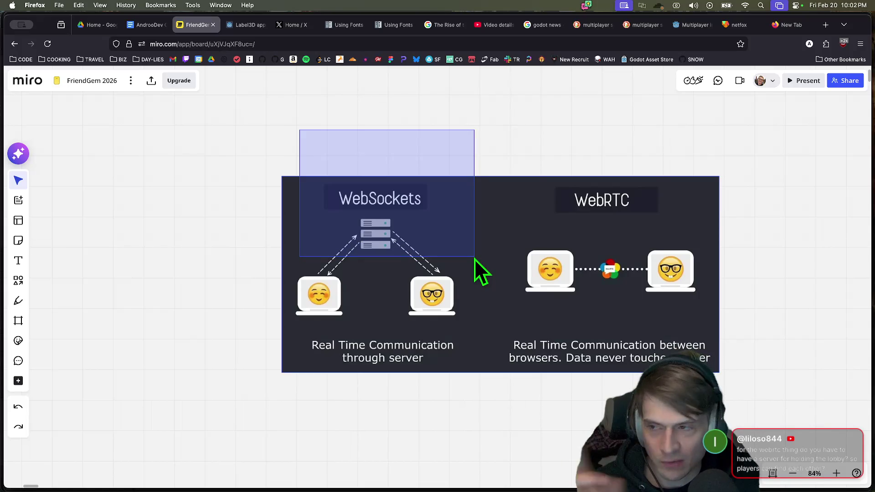
pyautogui.moveTo(475, 259); pyautogui.dragTo(343, 165)
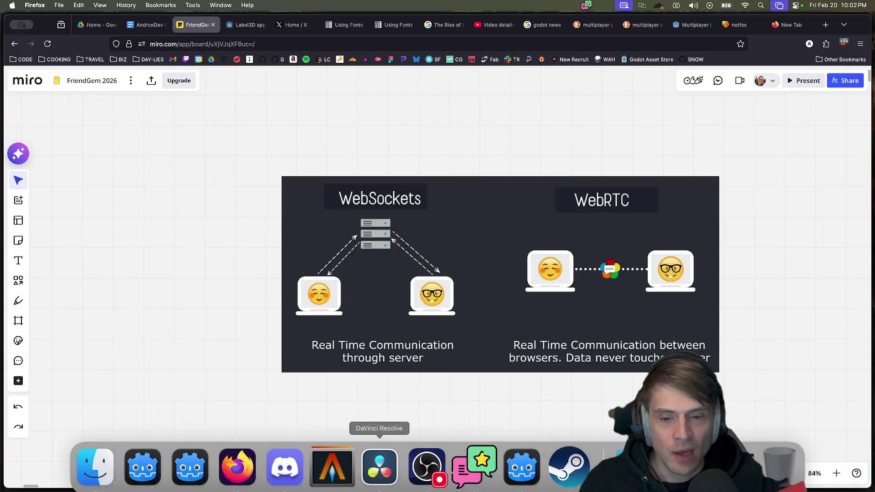
pyautogui.moveTo(232, 488)
pyautogui.press('super+t')
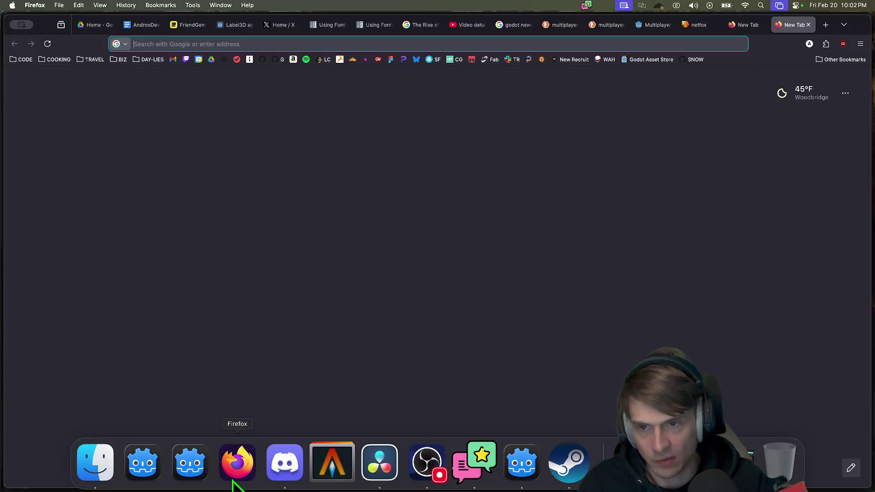
# Open the andoodev-godot-web-rtc-p2p GitHub repo via 'p2p', scroll its README, then return to Miro
pyautogui.write('p2p')
pyautogui.press('Down')
pyautogui.press('Down')
pyautogui.press('Down')
pyautogui.press('Return')
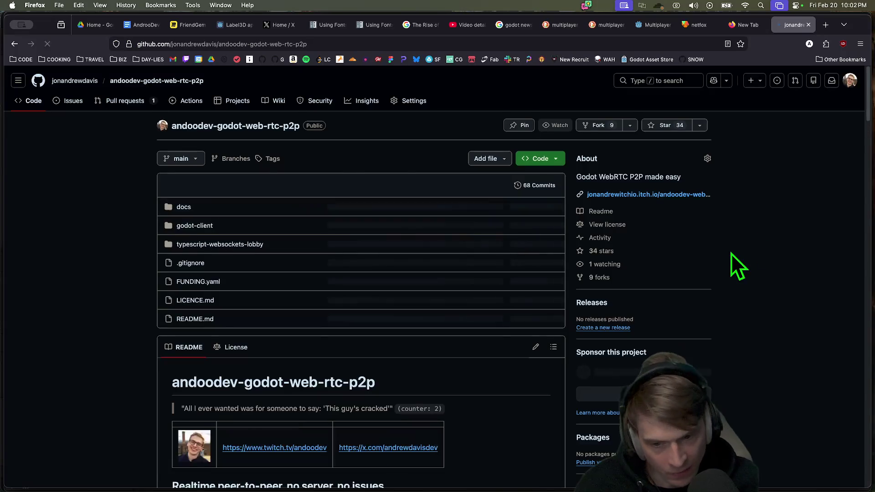
pyautogui.scroll(-10, 733, 255)
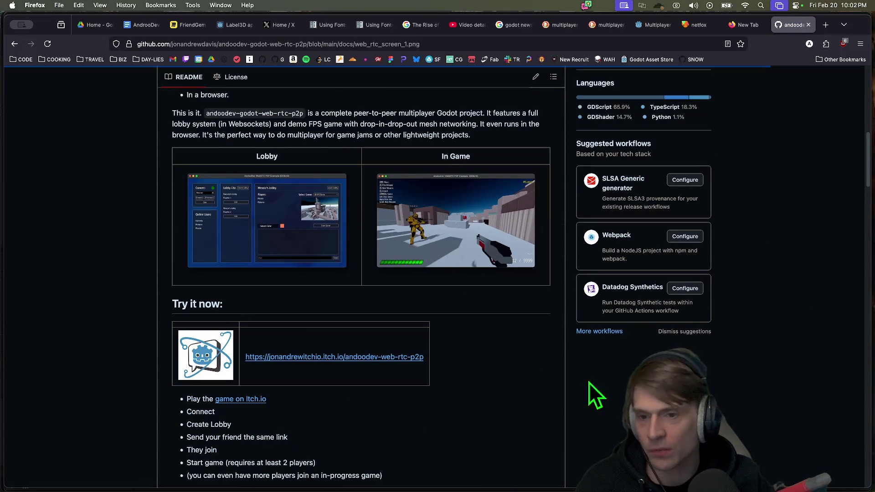
pyautogui.scroll(-4, 464, 92)
pyautogui.scroll(3, 292, 447)
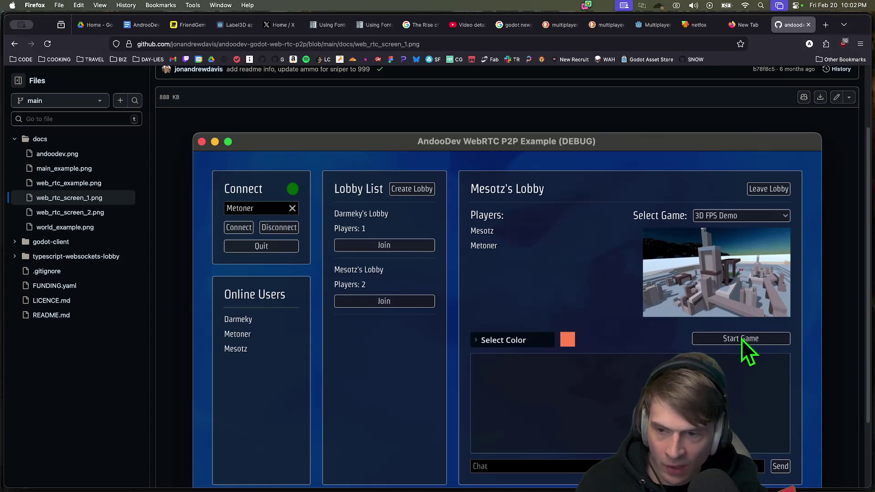
pyautogui.click(196, 26)
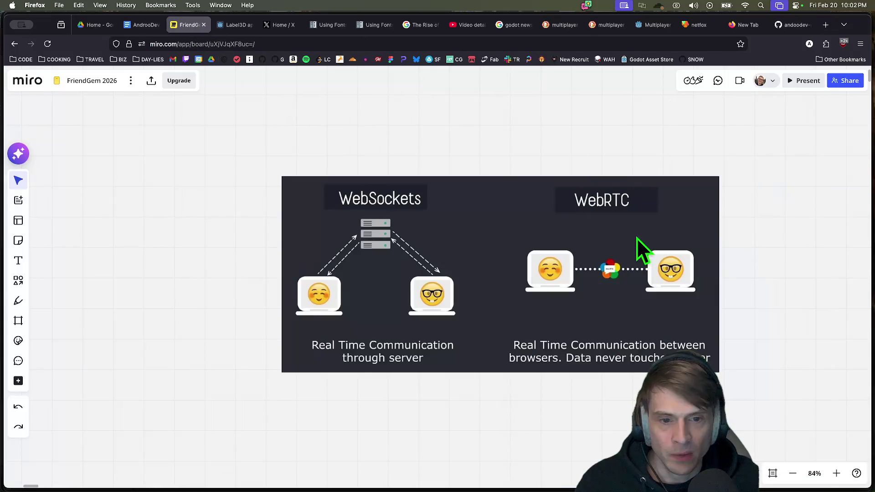
# Zoom into the WebRTC figure, marquee-select and deselect it, then switch back to Godot
pyautogui.scroll(3, 663, 272)
pyautogui.moveTo(777, 436)
pyautogui.mouseDown()
pyautogui.moveTo(448, 319)
pyautogui.moveTo(407, 121)
pyautogui.moveTo(414, 110)
pyautogui.mouseUp()
pyautogui.click(790, 340)
pyautogui.press('super+b')
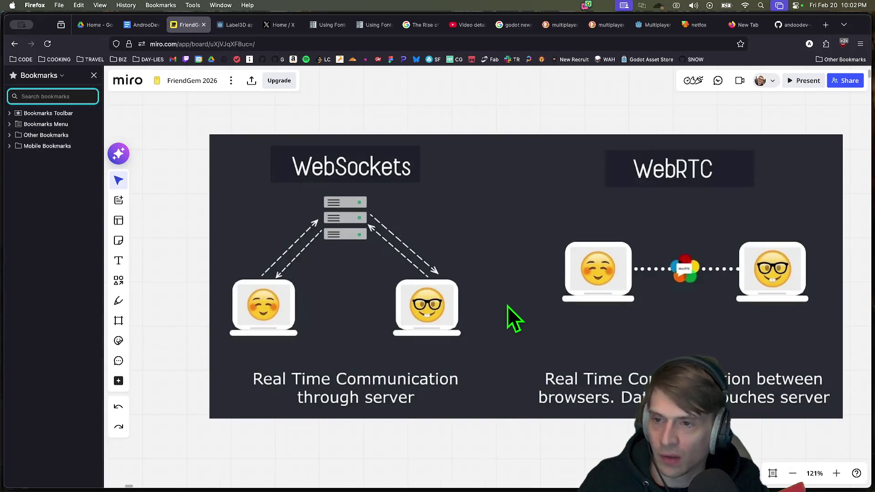
pyautogui.press('super+b')
pyautogui.press('super+Tab')
pyautogui.press('super+Tab')
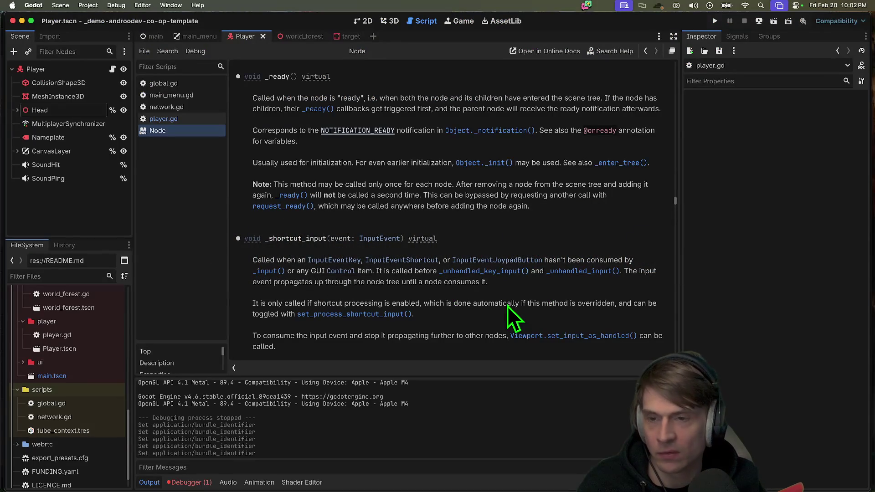
# Run three debug instances, create a session in the top window and join from the bottom one
pyautogui.press('super+b')
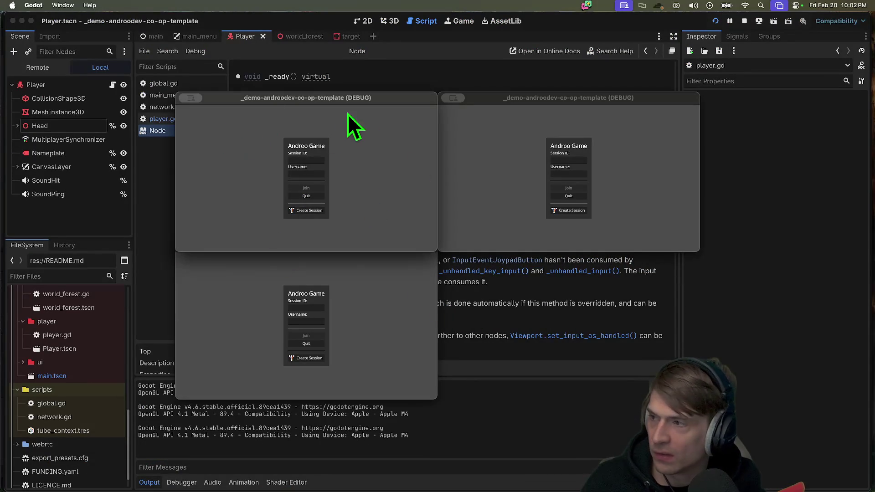
pyautogui.click(307, 213)
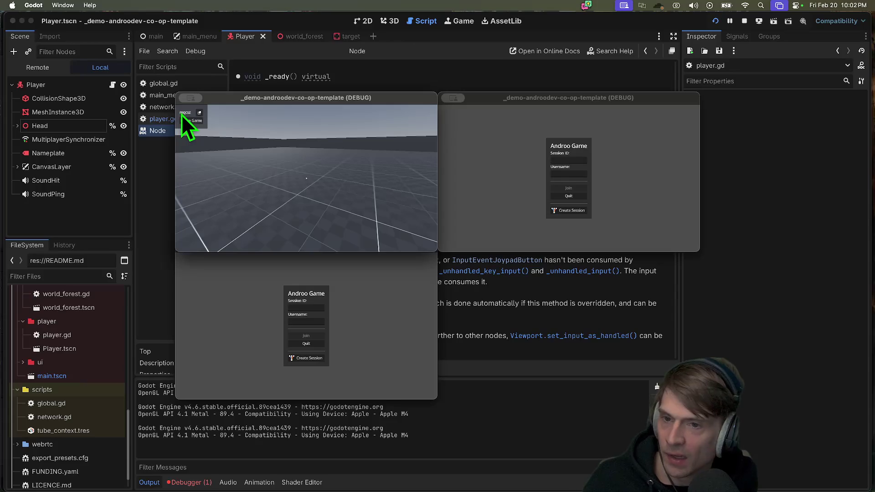
pyautogui.click(320, 305)
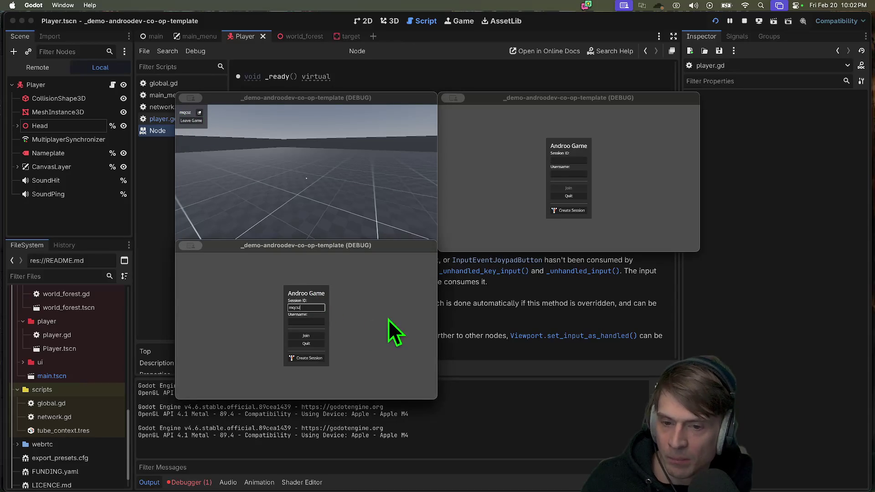
pyautogui.write('andrewww')
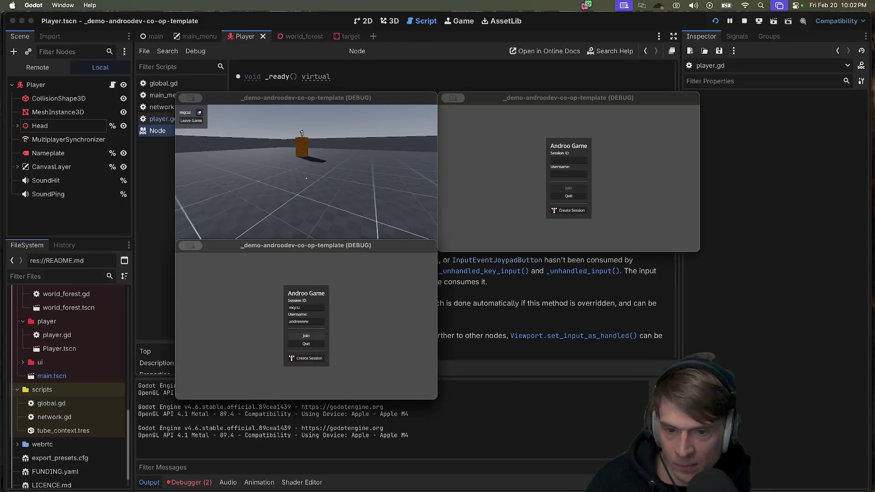
pyautogui.click(318, 337)
pyautogui.press('w')
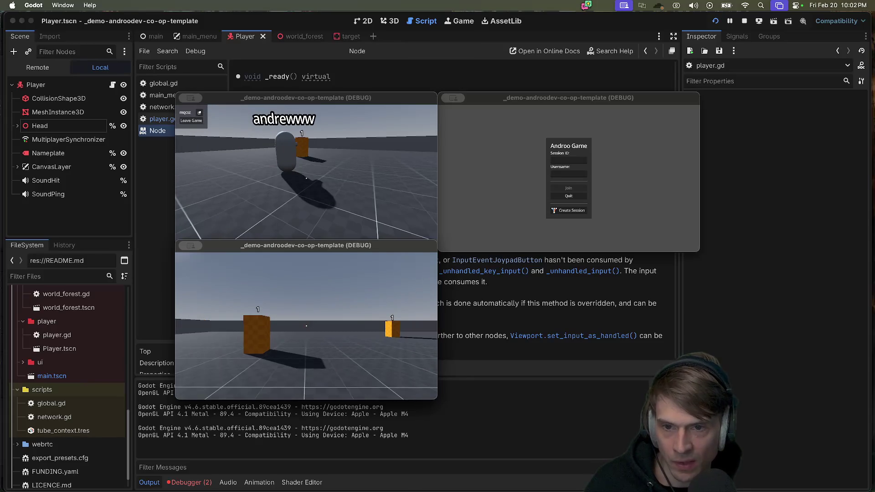
pyautogui.press('Escape')
# Join from the right game window, shoot a red ball and walk toward andrewww
pyautogui.click(576, 159)
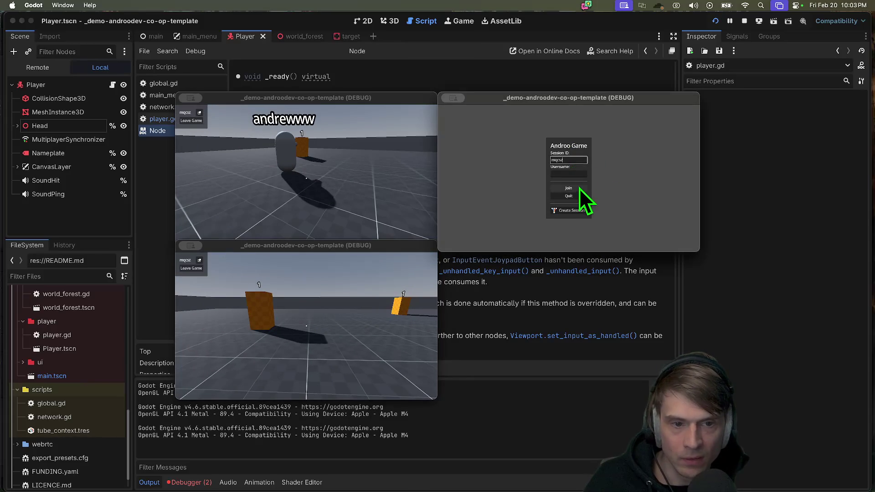
pyautogui.click(579, 189)
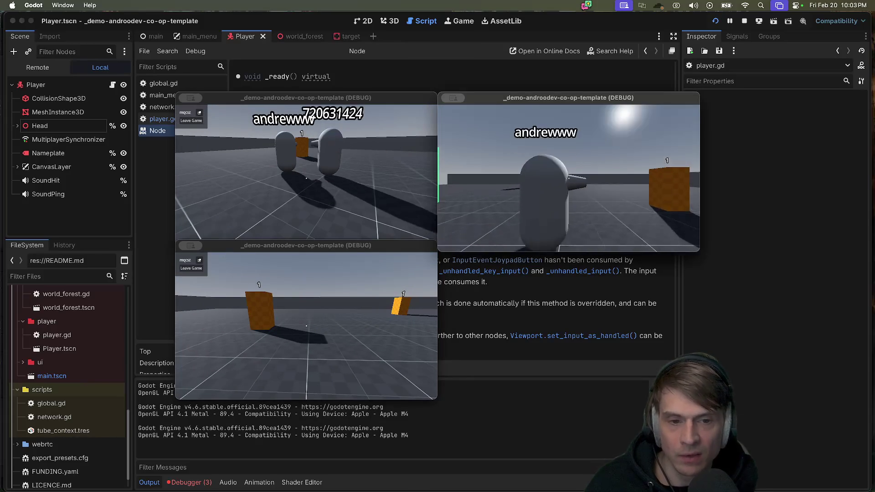
pyautogui.press('w')
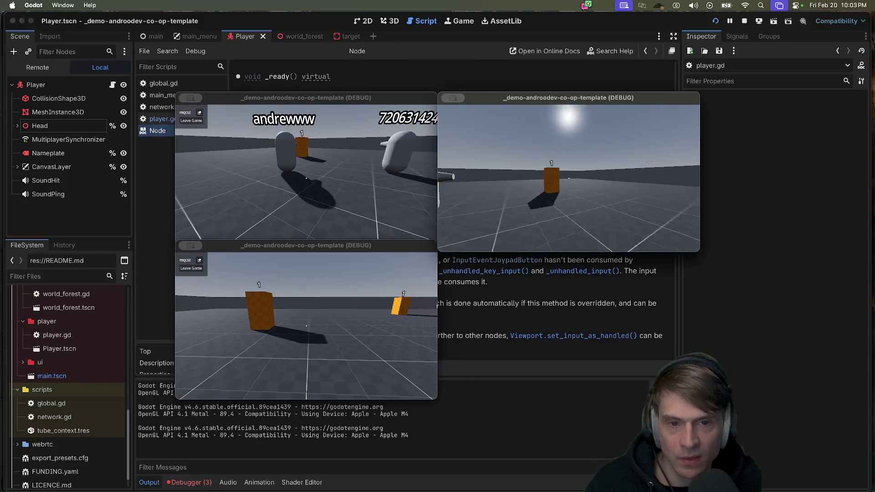
pyautogui.click(569, 178)
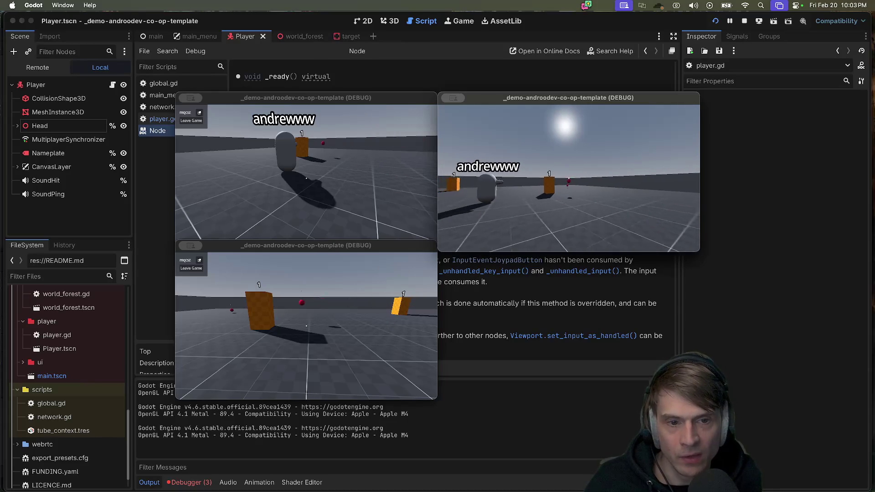
pyautogui.press('w')
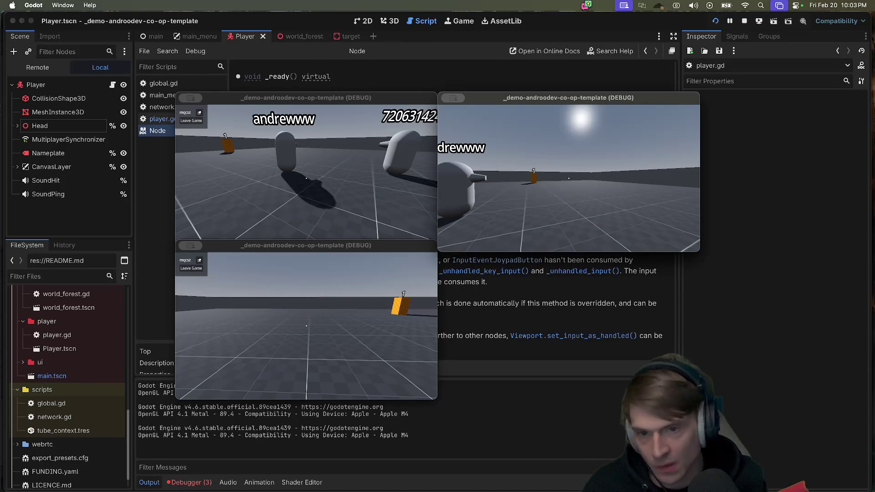
pyautogui.press('w')
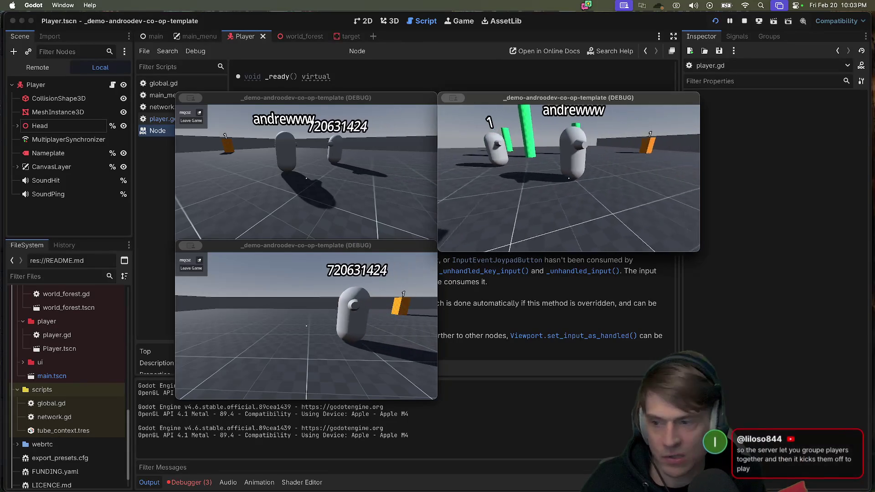
pyautogui.press('w')
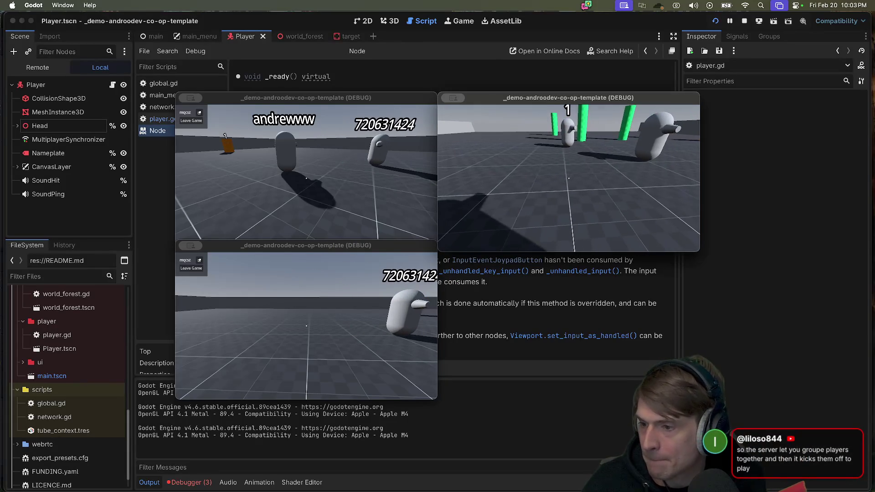
pyautogui.press('w')
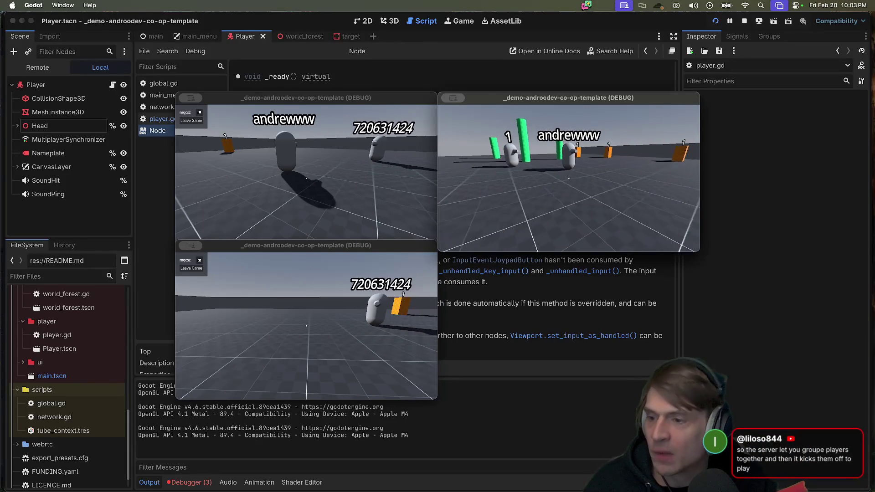
pyautogui.press('w')
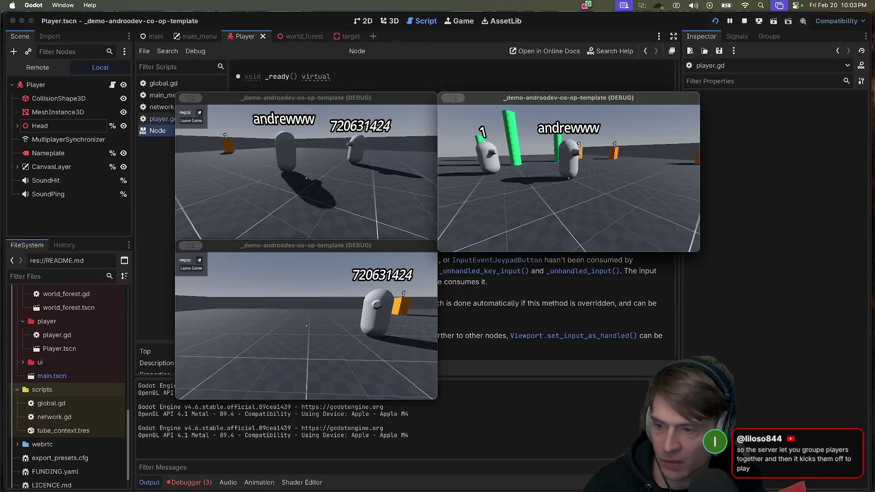
# Switch to Firefox and move the WebSockets slide image left under the game windows
pyautogui.press('super+Tab')
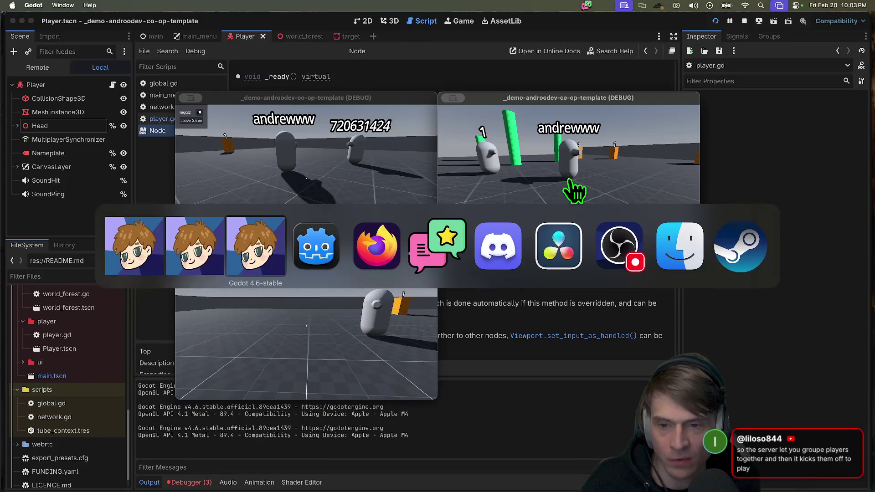
pyautogui.press('Tab')
pyautogui.press('Tab')
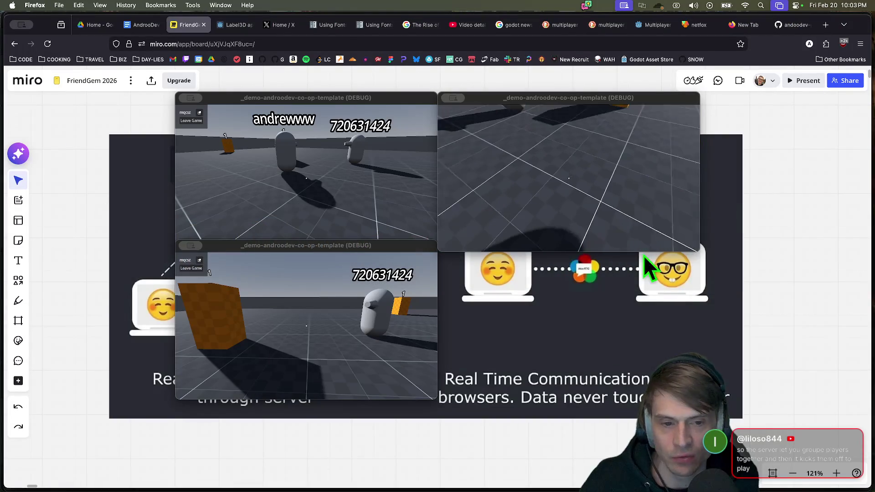
pyautogui.hscroll(-10, 620, 350)
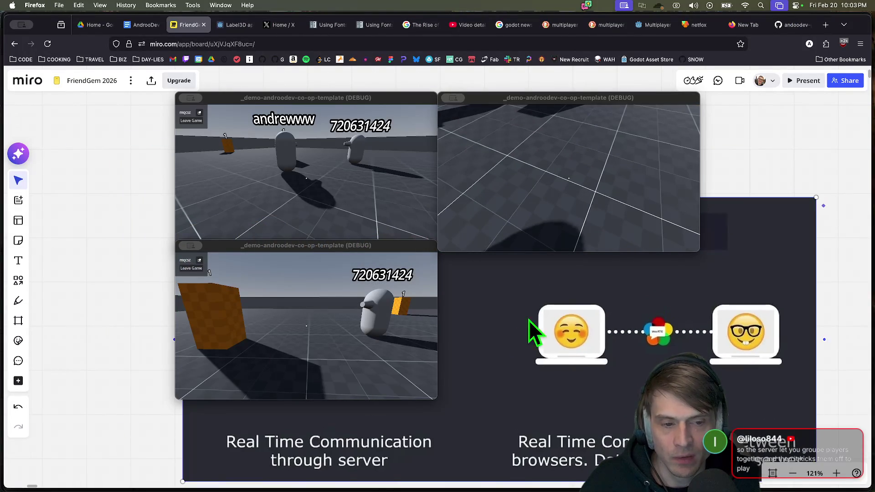
pyautogui.click(561, 313)
pyautogui.moveTo(561, 302)
pyautogui.mouseDown()
pyautogui.moveTo(532, 348)
pyautogui.moveTo(557, 327)
pyautogui.mouseUp()
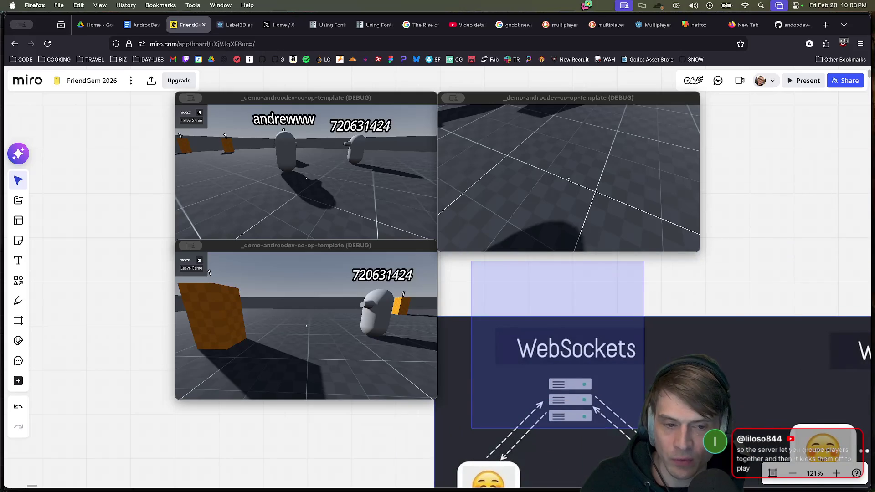
pyautogui.moveTo(782, 420)
pyautogui.mouseDown()
pyautogui.moveTo(261, 427)
pyautogui.moveTo(410, 374)
pyautogui.moveTo(422, 327)
pyautogui.moveTo(584, 279)
pyautogui.moveTo(406, 218)
pyautogui.moveTo(465, 181)
pyautogui.moveTo(443, 122)
pyautogui.mouseUp()
pyautogui.click(444, 123)
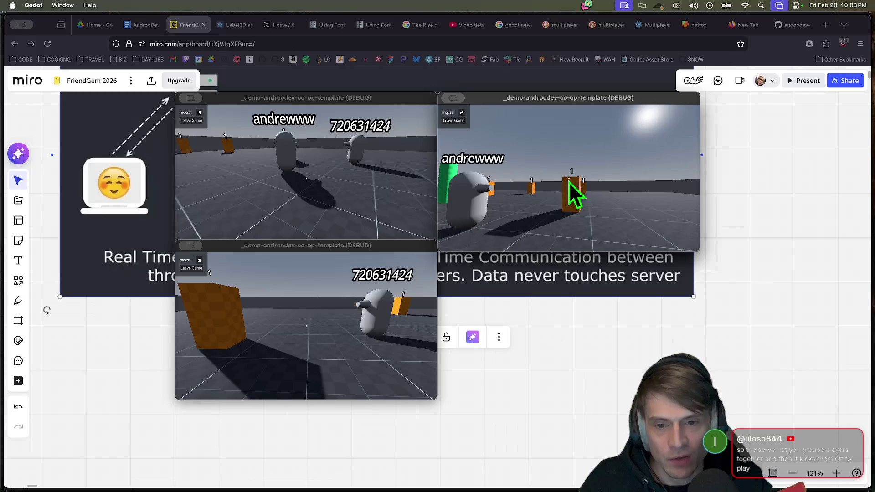
# Leave and rejoin the session in the right game window, and rejoin from the bottom window
pyautogui.click(450, 124)
pyautogui.click(569, 160)
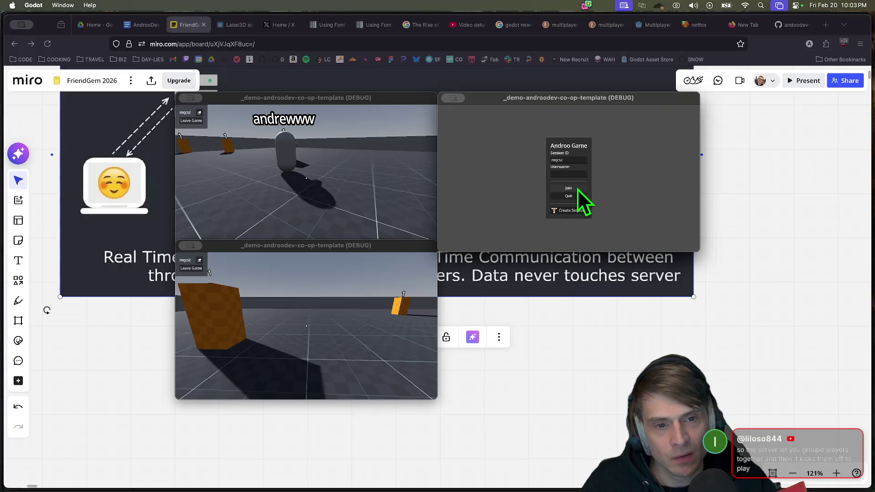
pyautogui.click(579, 189)
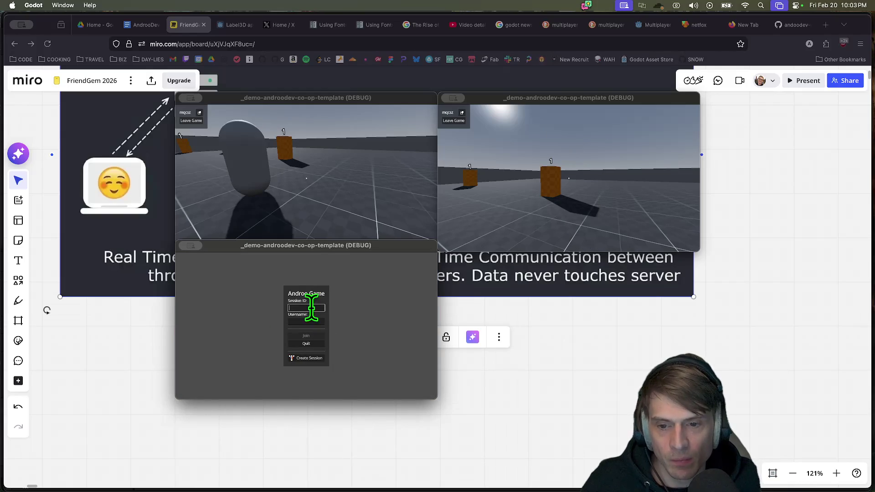
pyautogui.click(315, 337)
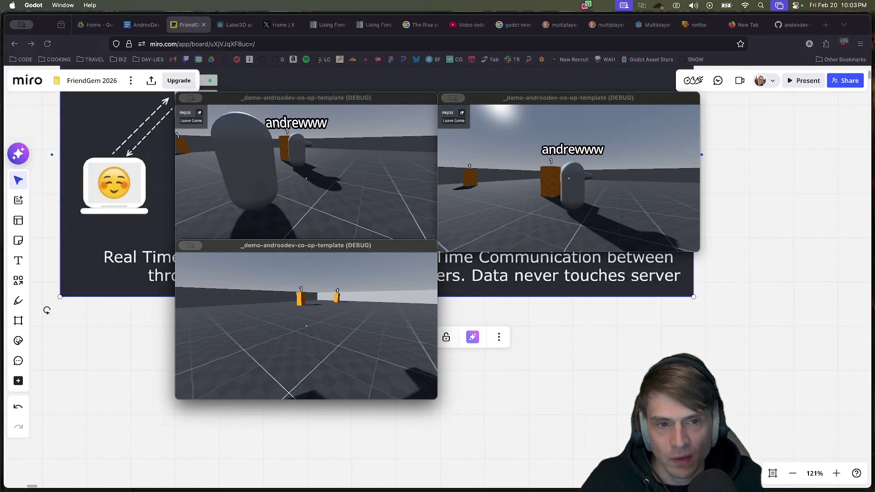
pyautogui.press('super+space')
# Launch Chrome, open the co-op game's itch.io page via the AndrooDev profile, and join the session
pyautogui.write('ch')
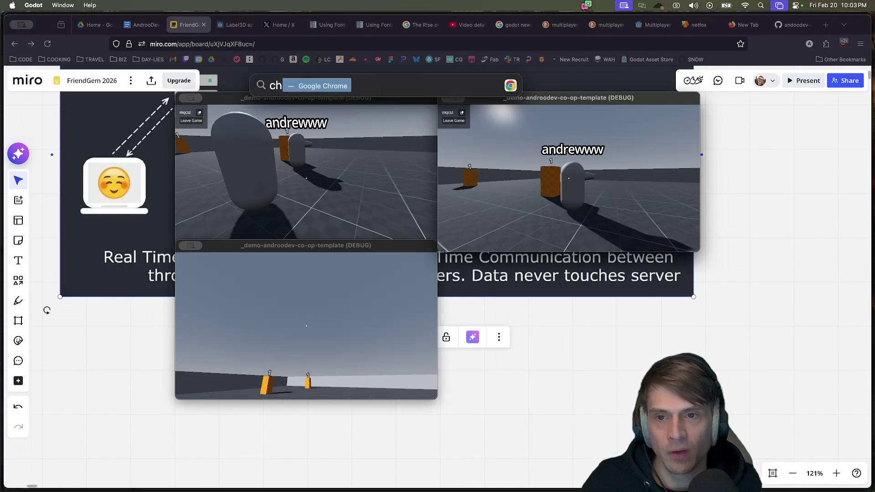
pyautogui.press('Return')
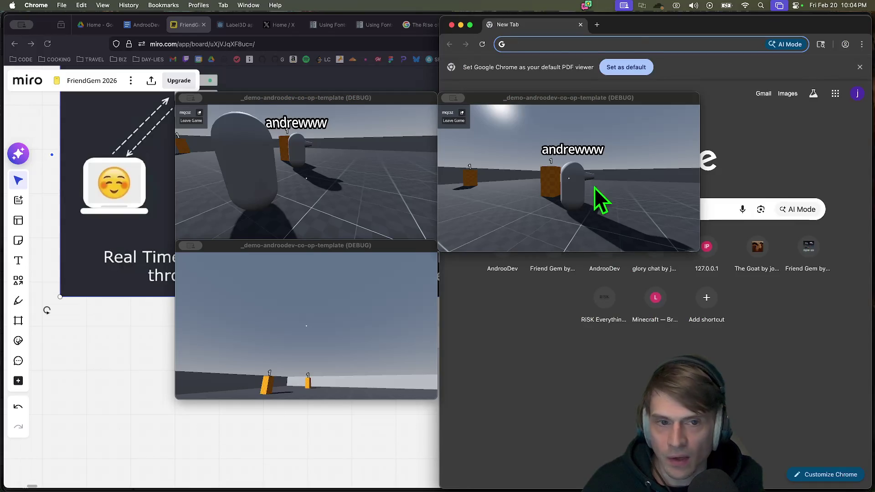
pyautogui.moveTo(637, 41)
pyautogui.mouseDown()
pyautogui.moveTo(749, 143)
pyautogui.moveTo(665, 239)
pyautogui.mouseUp()
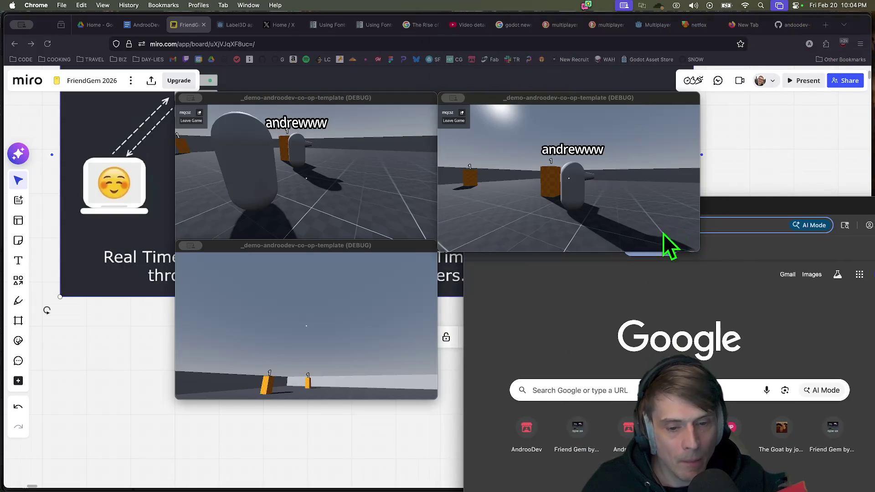
pyautogui.click(529, 434)
pyautogui.click(599, 413)
pyautogui.moveTo(759, 220); pyautogui.dragTo(700, 232)
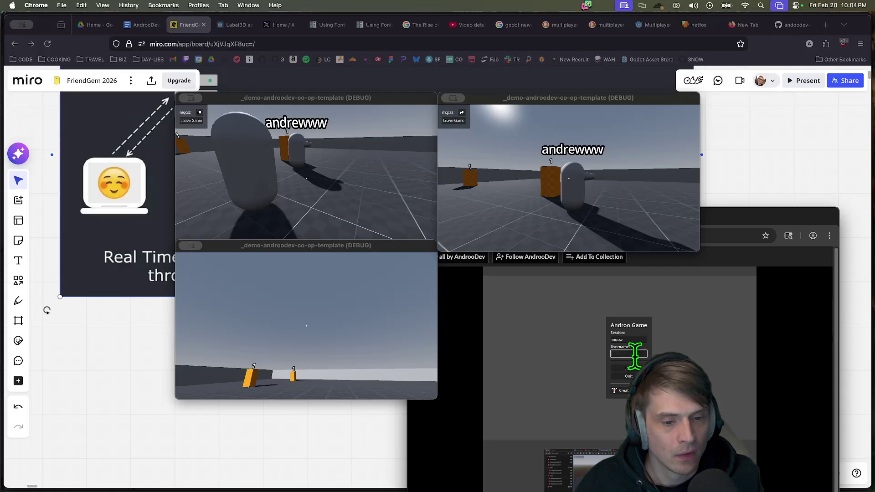
pyautogui.click(639, 370)
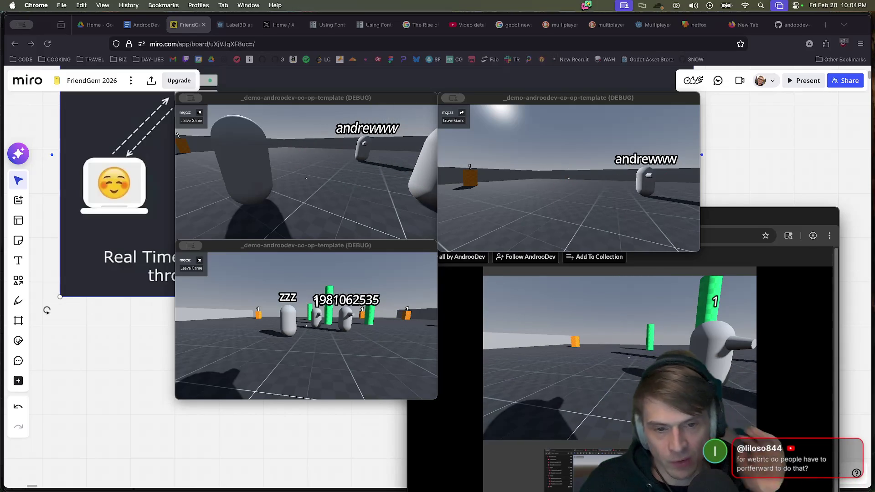
pyautogui.press('super+Tab')
pyautogui.press('super+Tab')
pyautogui.press('super+Tab')
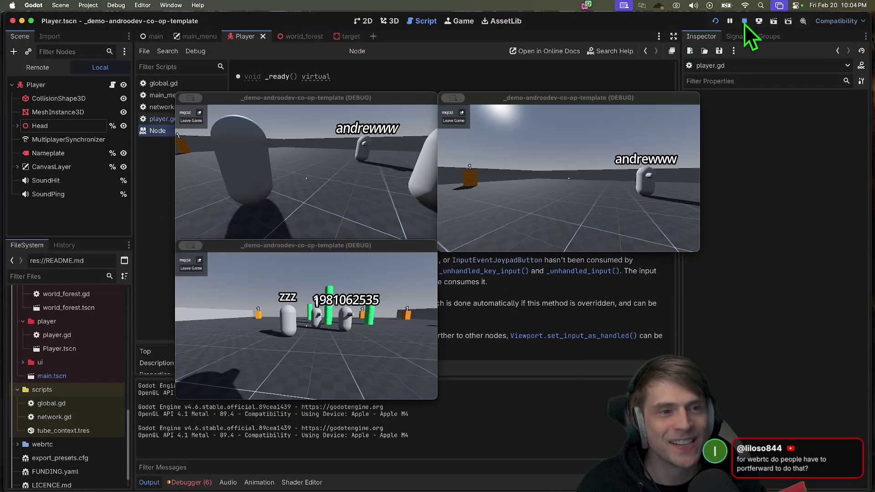
# Quit to the Project List and reopen the _demo-androodev-co-op-template project
pyautogui.click(745, 21)
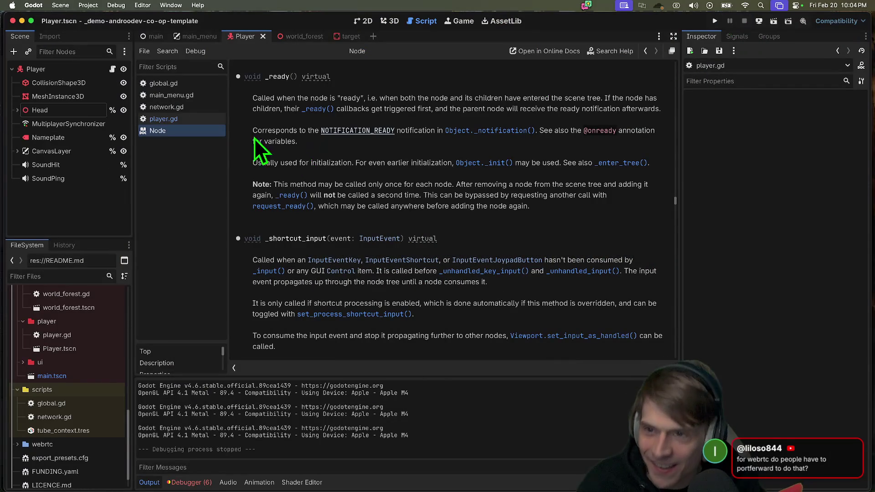
pyautogui.click(91, 5)
pyautogui.moveTo(122, 5)
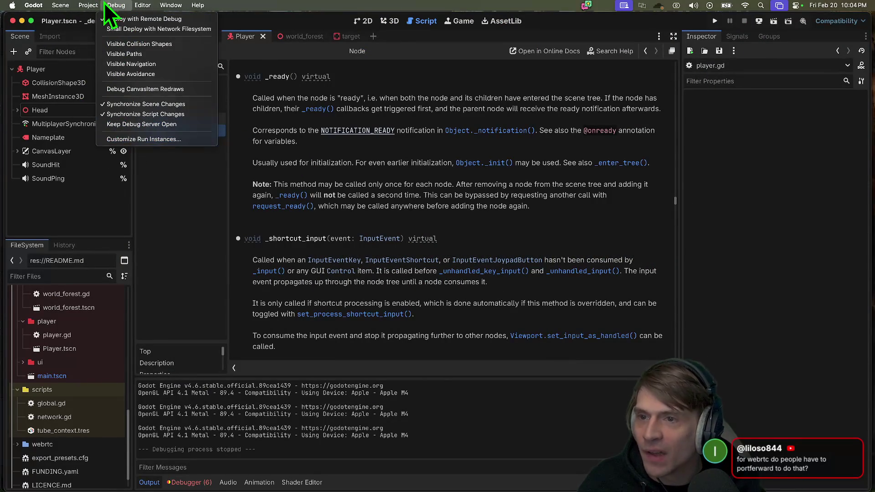
pyautogui.moveTo(88, 5)
pyautogui.click(94, 128)
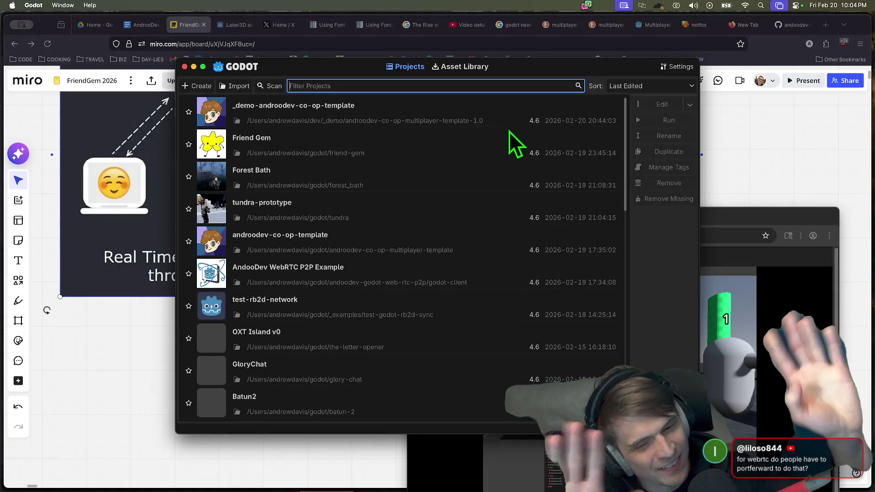
pyautogui.doubleClick(368, 123)
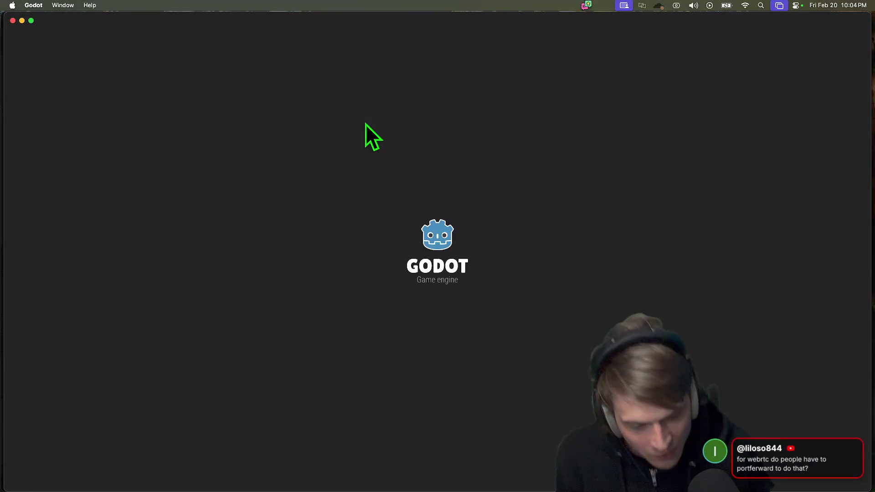
pyautogui.press('super+Tab')
pyautogui.press('super+Tab')
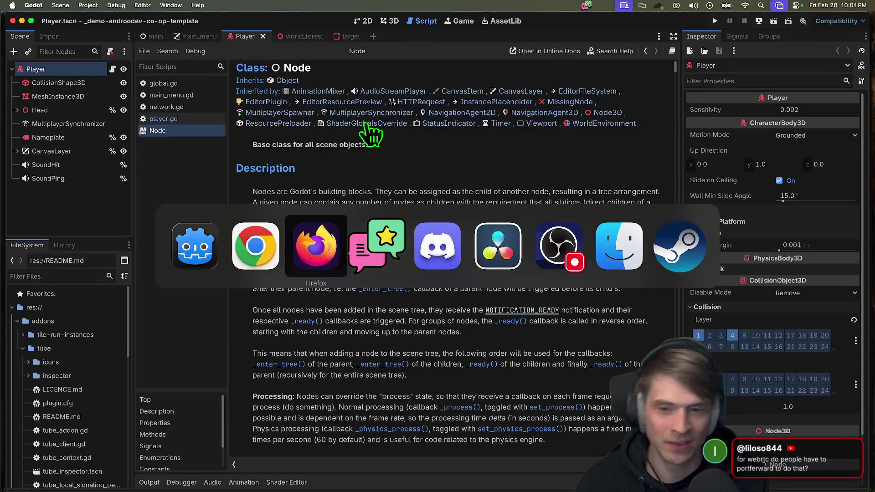
pyautogui.press('super+Tab')
pyautogui.press('super+Tab')
# Add a large 'ISP' text label below the WebSockets vs WebRTC slide on the Miro board
pyautogui.click(508, 203)
pyautogui.moveTo(761, 227)
pyautogui.mouseDown()
pyautogui.moveTo(436, 91)
pyautogui.moveTo(378, 104)
pyautogui.moveTo(502, 119)
pyautogui.moveTo(391, 114)
pyautogui.moveTo(431, 127)
pyautogui.moveTo(729, 362)
pyautogui.moveTo(711, 363)
pyautogui.mouseUp()
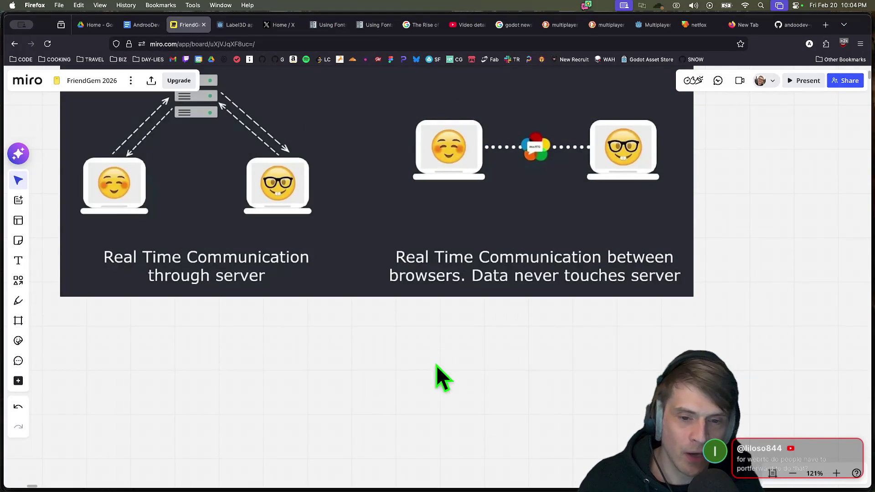
pyautogui.write('ISP')
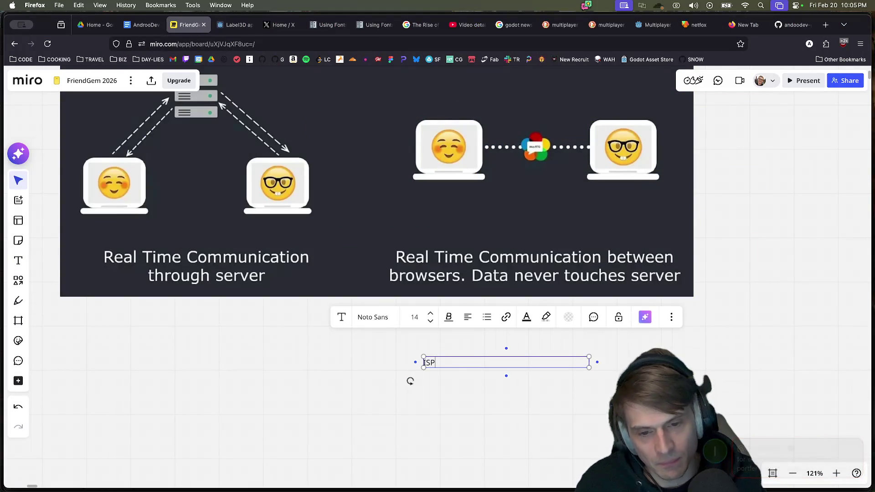
pyautogui.click(432, 318)
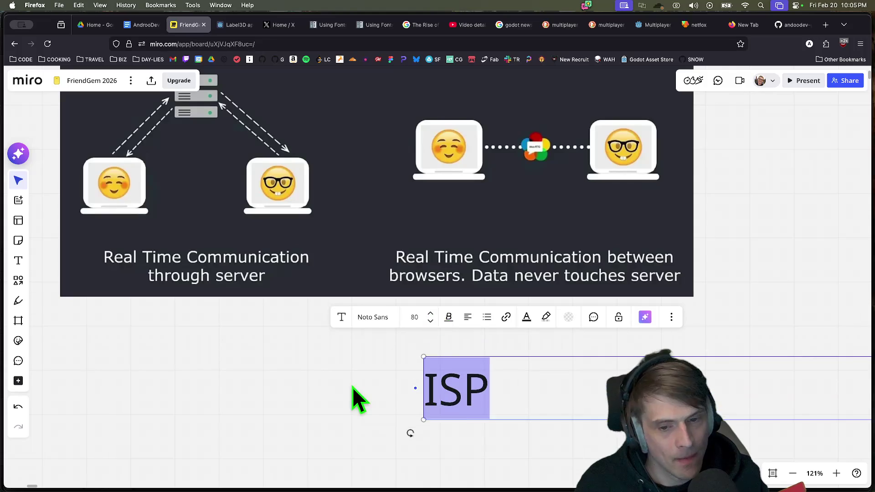
pyautogui.click(345, 429)
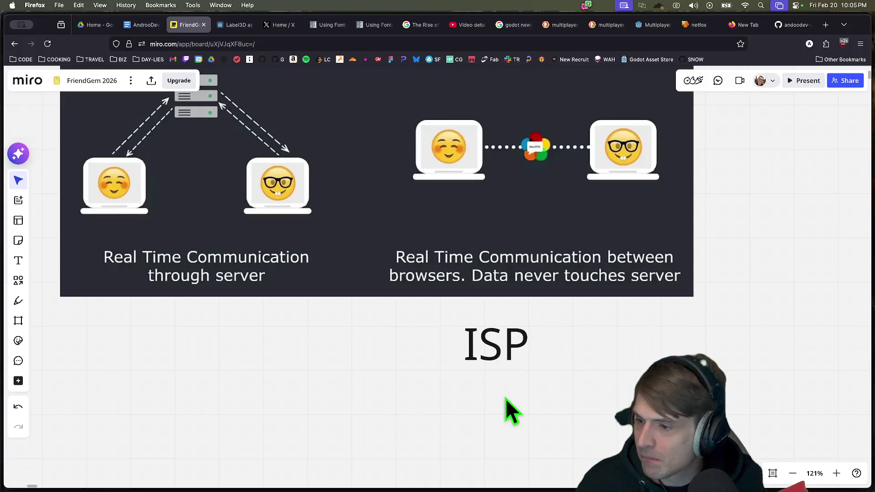
pyautogui.scroll(-3, 506, 396)
pyautogui.moveTo(497, 488)
pyautogui.scroll(-5, 504, 401)
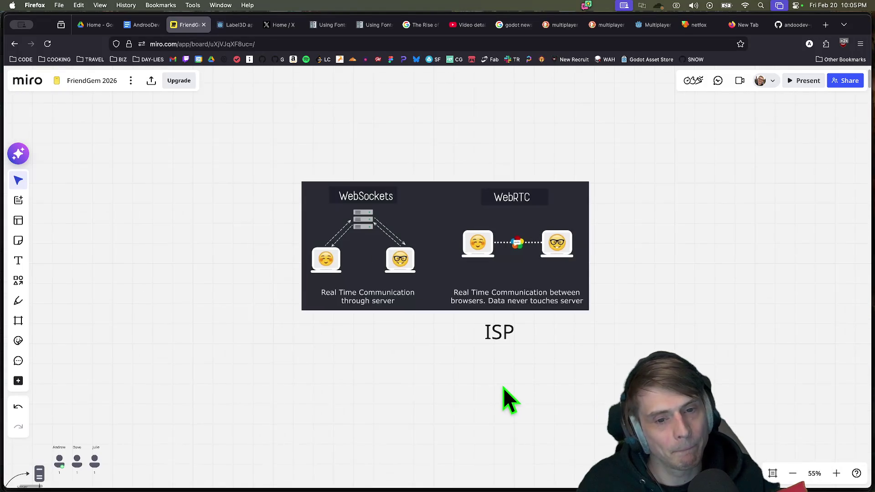
pyautogui.moveTo(461, 387); pyautogui.dragTo(500, 293)
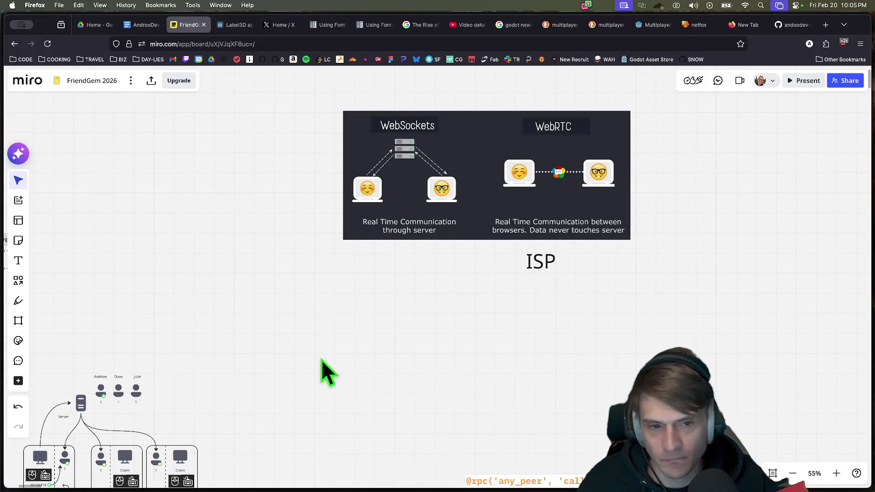
pyautogui.press('super+Tab')
pyautogui.moveTo(403, 463)
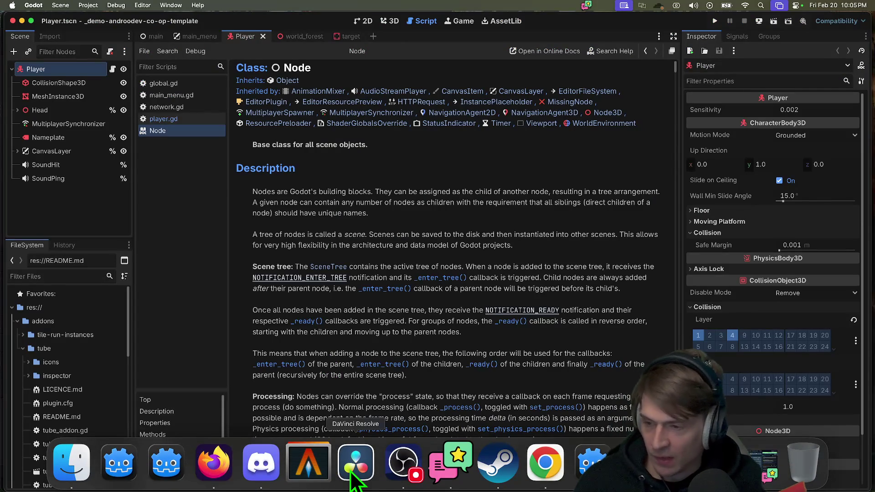
# Glance at the Miro board, then open player.gd in Godot's script editor
pyautogui.click(201, 485)
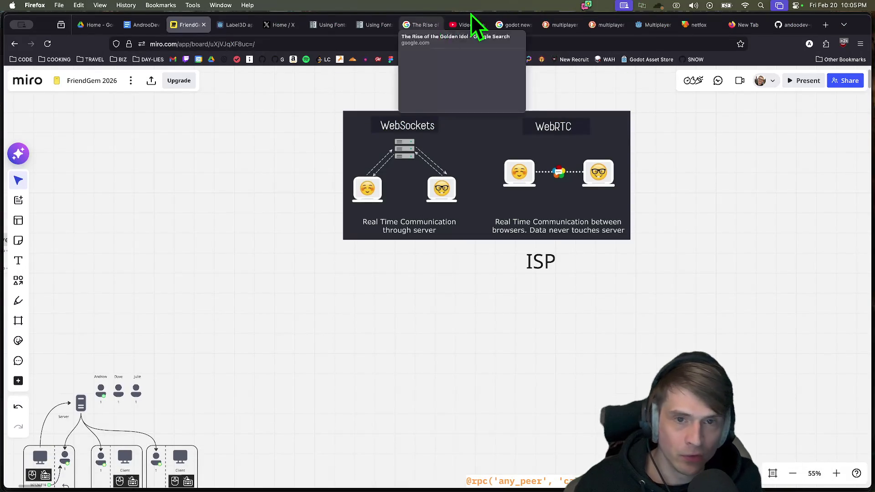
pyautogui.moveTo(451, 485)
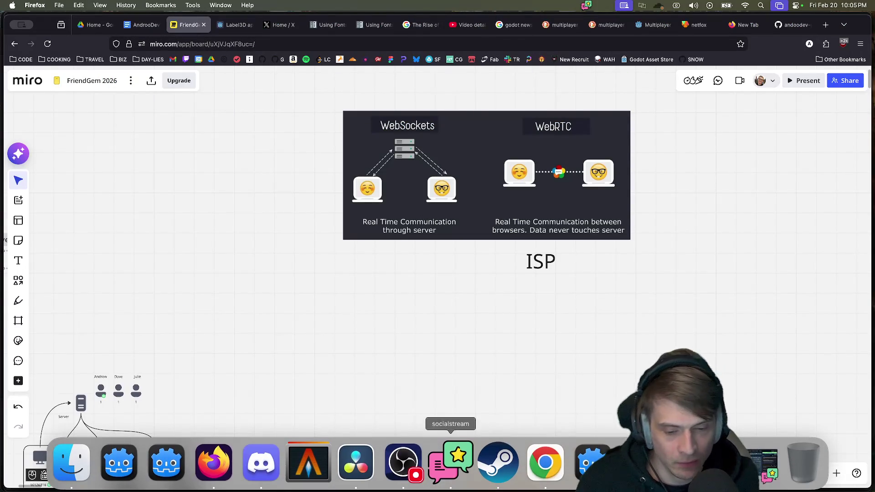
pyautogui.click(581, 476)
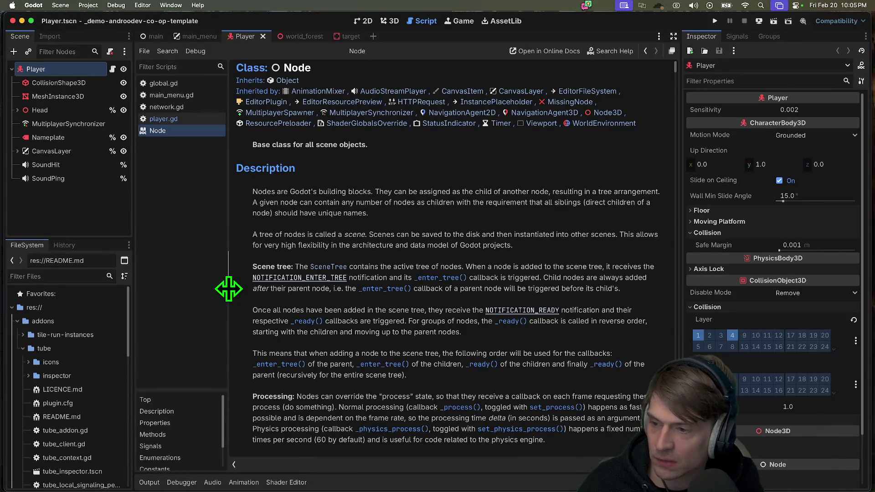
pyautogui.moveTo(229, 288); pyautogui.dragTo(230, 288)
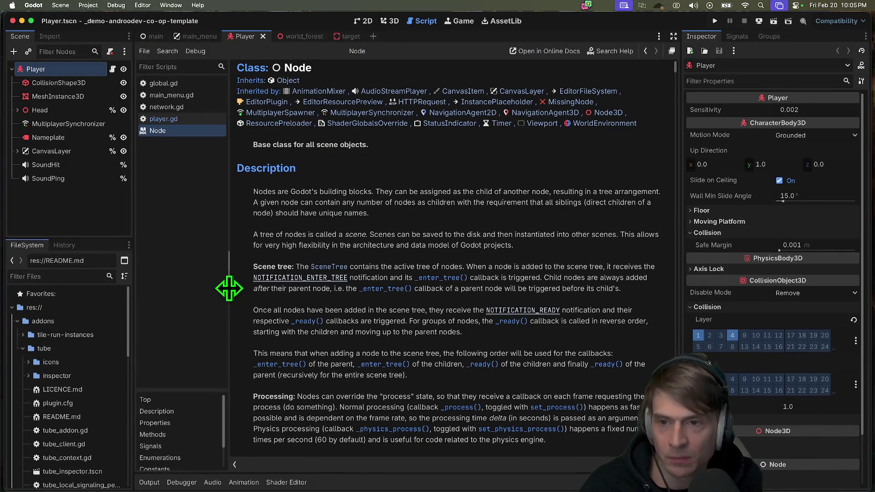
pyautogui.click(184, 119)
pyautogui.moveTo(249, 490)
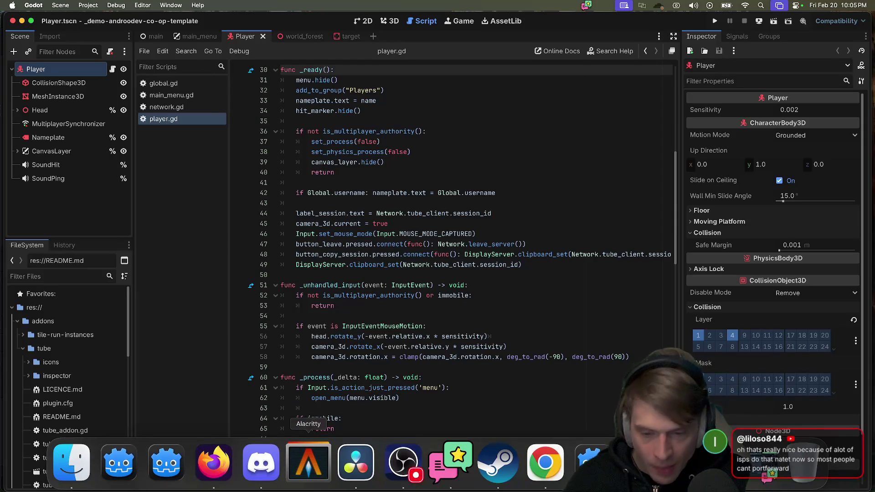
# Pan the Miro board to the Client/Server diagram, then return to the Godot script
pyautogui.click(206, 467)
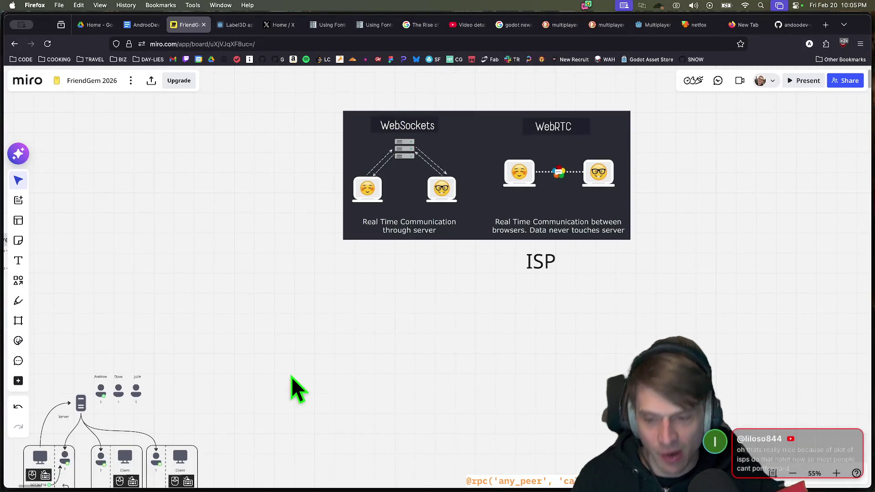
pyautogui.moveTo(308, 367); pyautogui.dragTo(499, 254)
pyautogui.moveTo(283, 235); pyautogui.dragTo(488, 364)
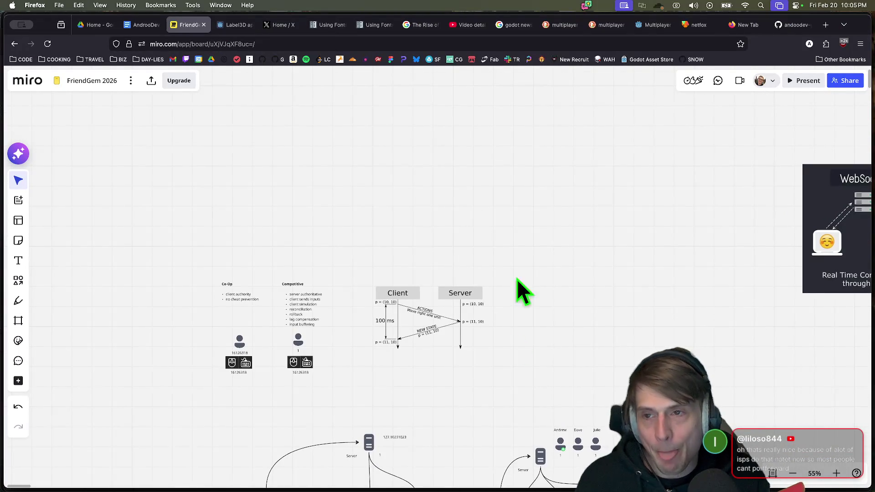
pyautogui.press('super+Tab')
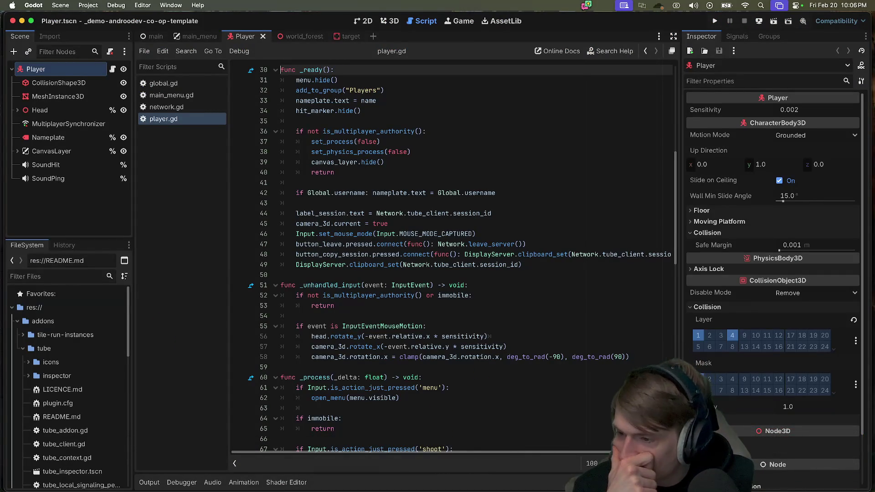
# Reposition the itch.io game window, create a new co-op session, and release mouse capture
pyautogui.moveTo(213, 484)
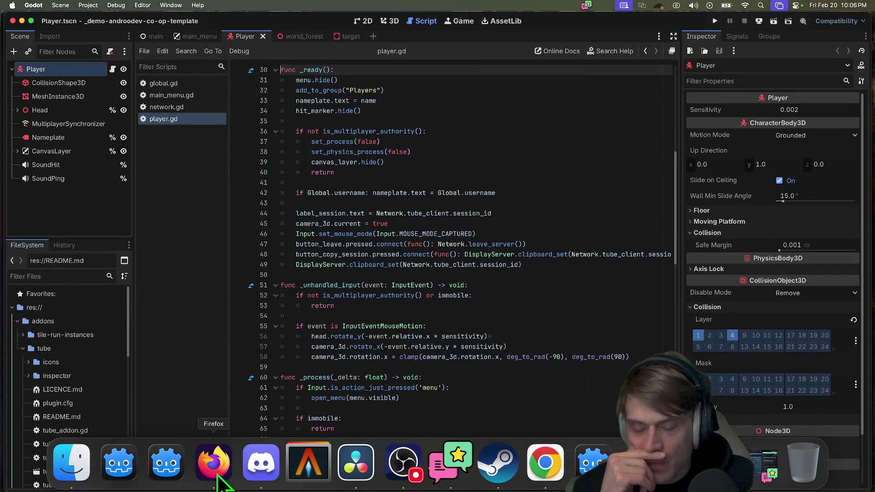
pyautogui.click(543, 462)
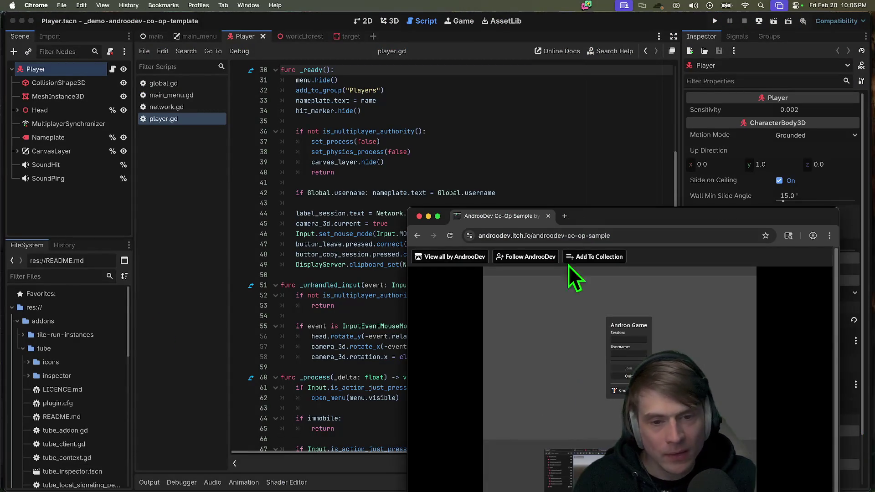
pyautogui.moveTo(587, 217); pyautogui.dragTo(567, 86)
pyautogui.press('super+Tab')
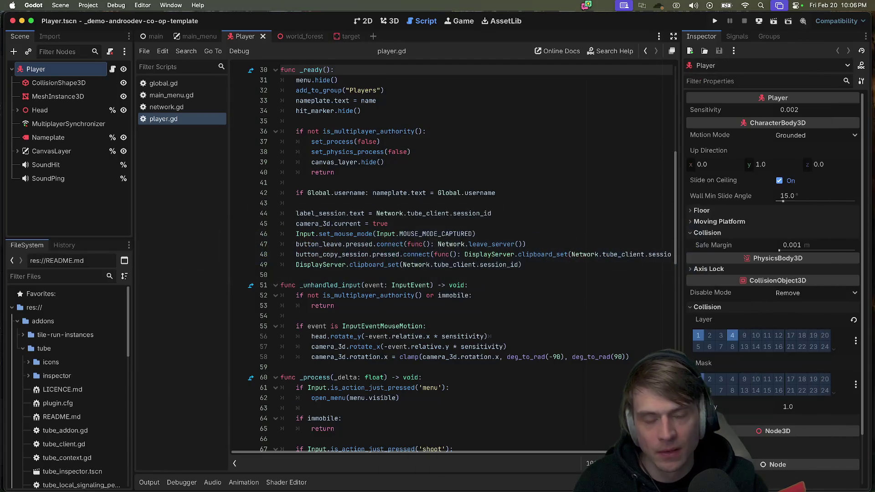
pyautogui.press('super+Tab')
pyautogui.moveTo(652, 78)
pyautogui.mouseDown()
pyautogui.moveTo(590, 89)
pyautogui.moveTo(332, 73)
pyautogui.moveTo(385, 89)
pyautogui.moveTo(391, 106)
pyautogui.moveTo(443, 104)
pyautogui.mouseUp()
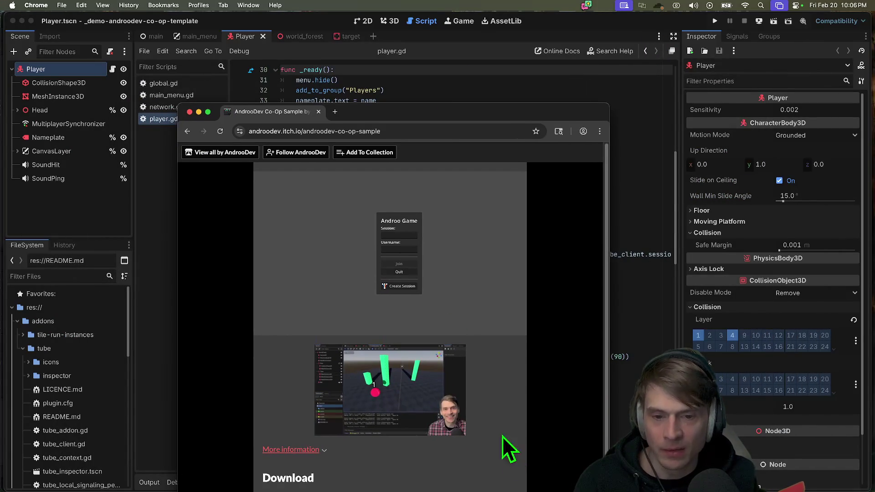
pyautogui.click(416, 286)
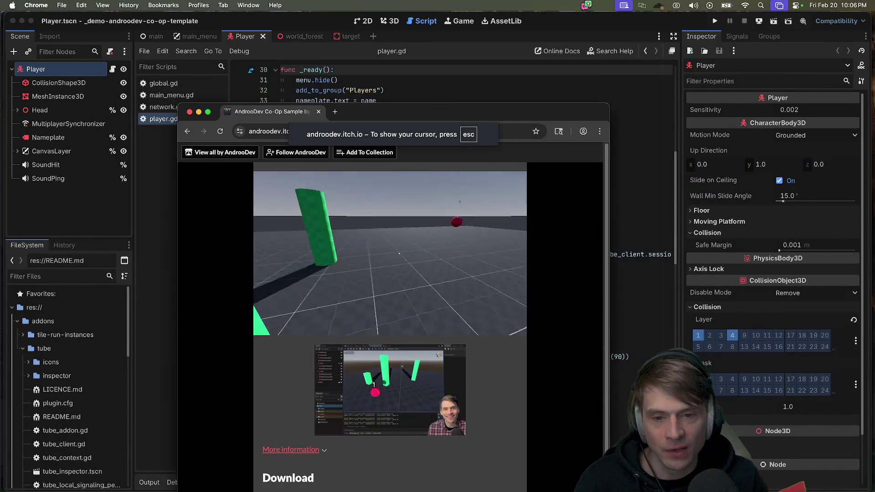
pyautogui.press('Escape')
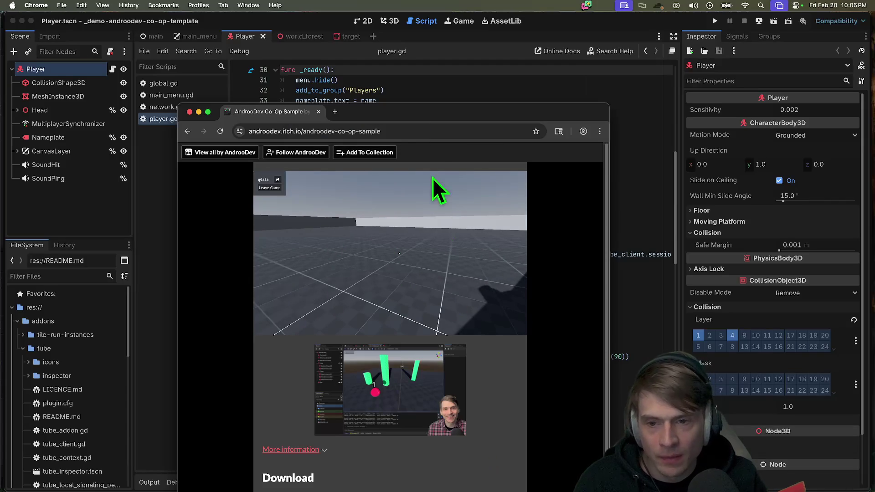
# Load the game page's URL in a new tab pulled out into its own Chrome window
pyautogui.moveTo(409, 114); pyautogui.dragTo(250, 104)
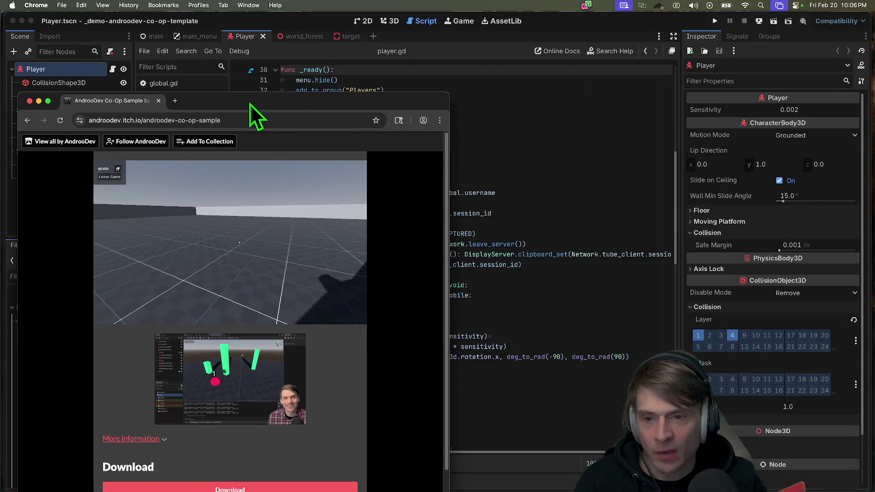
pyautogui.click(196, 120)
pyautogui.press('super+t')
pyautogui.moveTo(214, 100); pyautogui.dragTo(426, 234)
pyautogui.write('https://androodev.itch.io/androodev-co-op-sample')
pyautogui.press('Return')
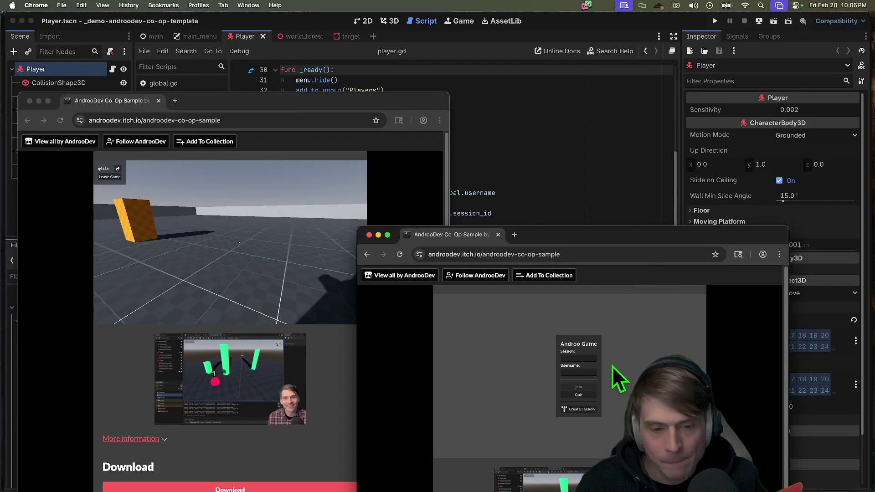
# Join session q6a8a as a second player with username 'aa'
pyautogui.click(579, 359)
pyautogui.write('q6a8a')
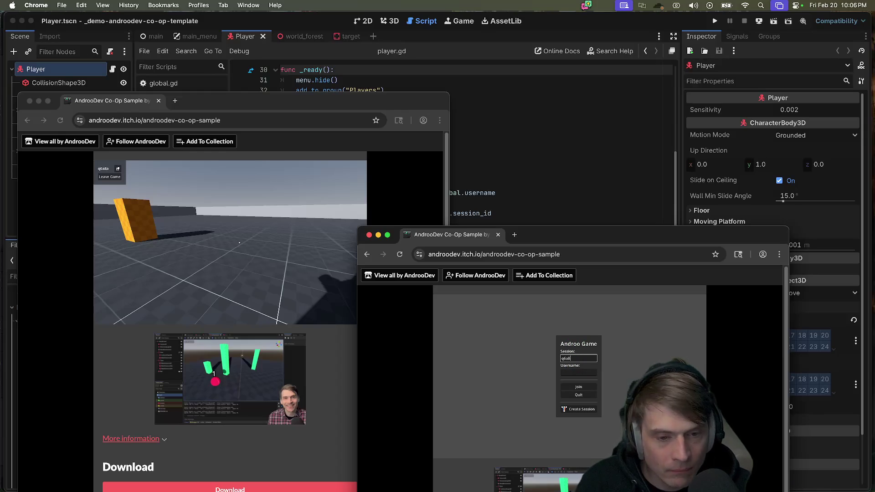
pyautogui.click(584, 372)
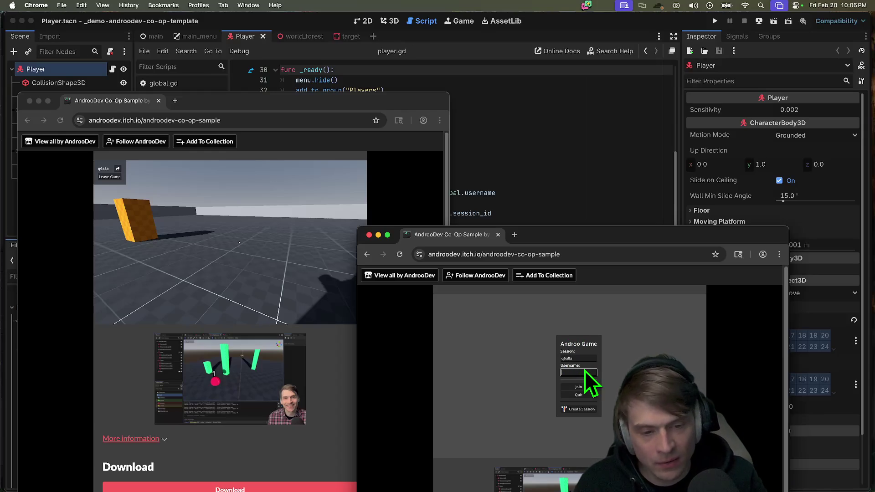
pyautogui.write('aa')
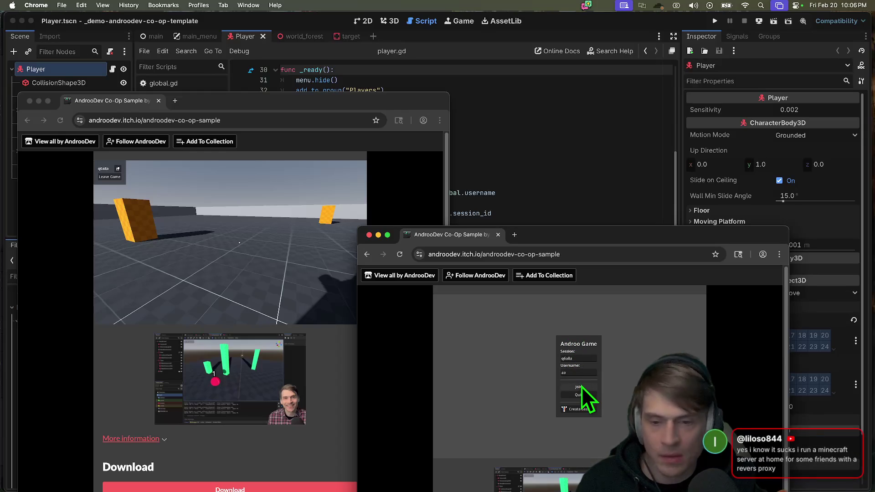
pyautogui.click(580, 387)
# Walk toward the green pillar and orange boxes, firing red balls at them
pyautogui.press('w')
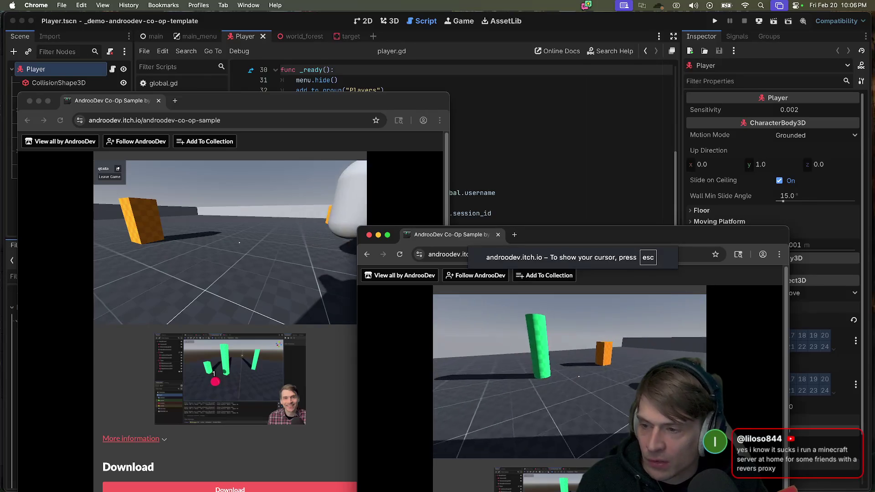
pyautogui.press('w')
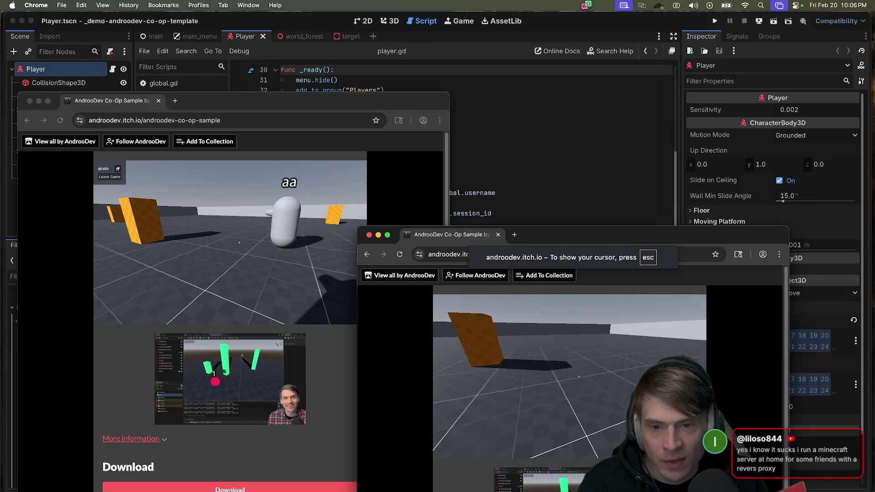
pyautogui.click(579, 377)
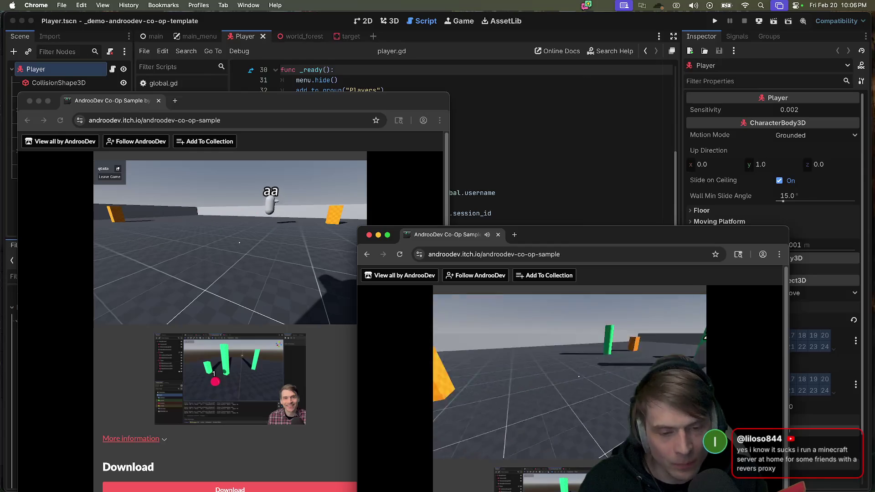
pyautogui.click(579, 376)
pyautogui.click(579, 376)
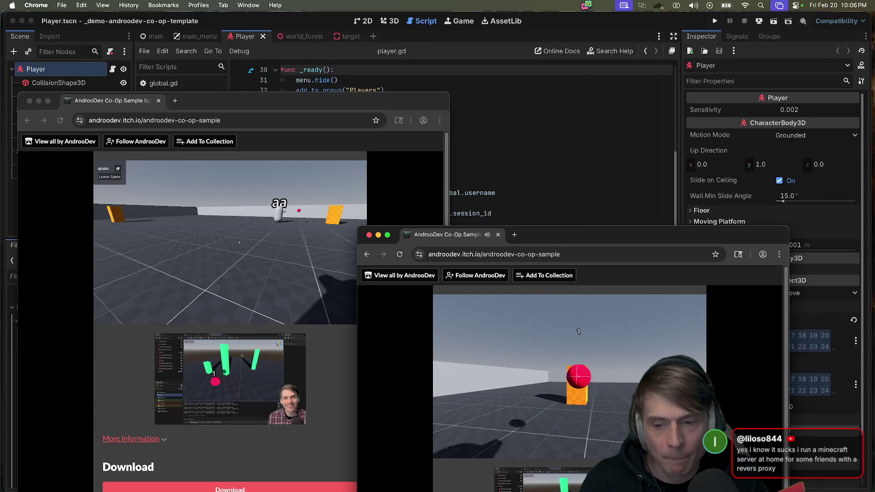
# Move the second game window to the top-right, release control, and close both game windows
pyautogui.press('Escape')
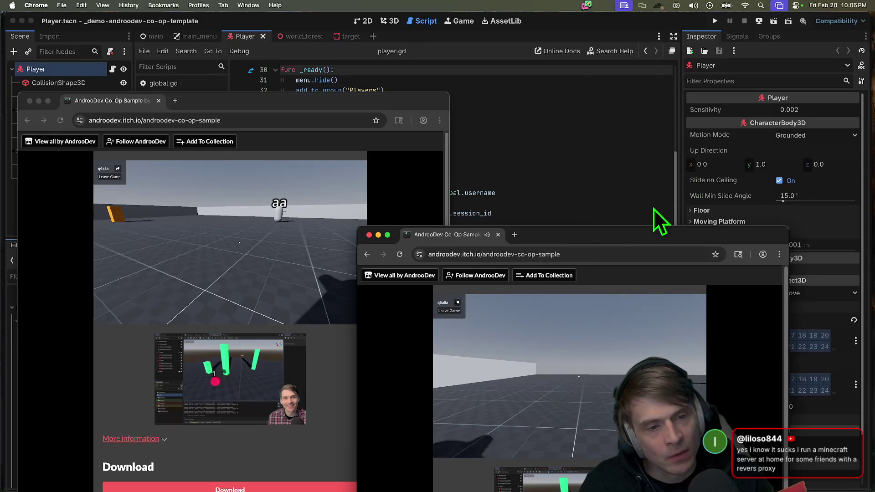
pyautogui.moveTo(623, 235); pyautogui.dragTo(715, 55)
pyautogui.click(588, 122)
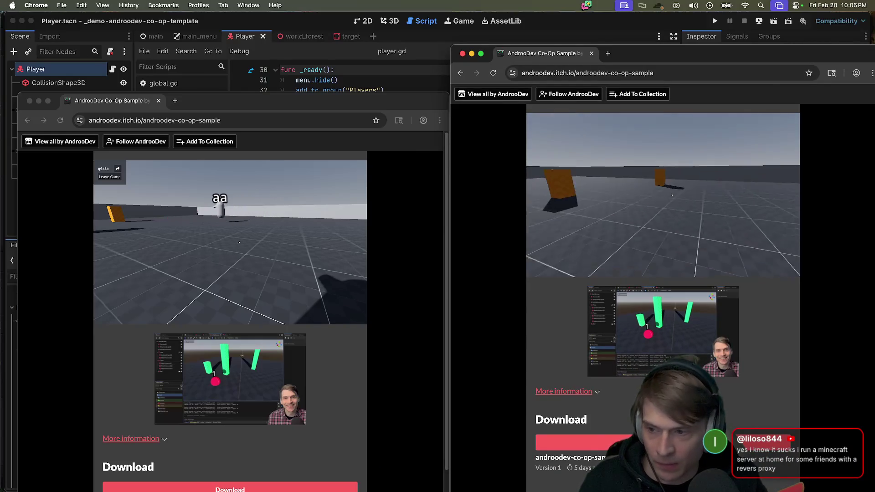
pyautogui.press('Escape')
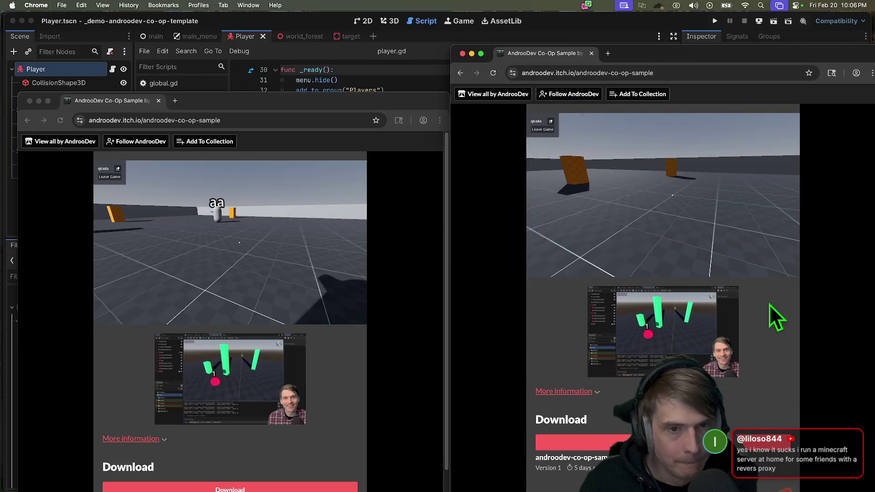
pyautogui.press('super+w')
pyautogui.press('super+w')
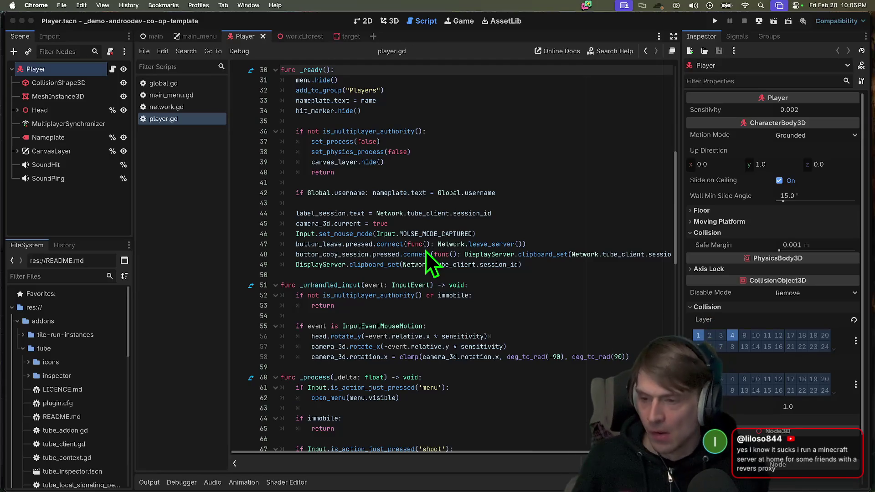
# Bring DaVinci Resolve forward and review the footage from about 01:01:53 to 01:02:01
pyautogui.press('super+Tab')
pyautogui.press('super+Tab')
pyautogui.press('super+Tab')
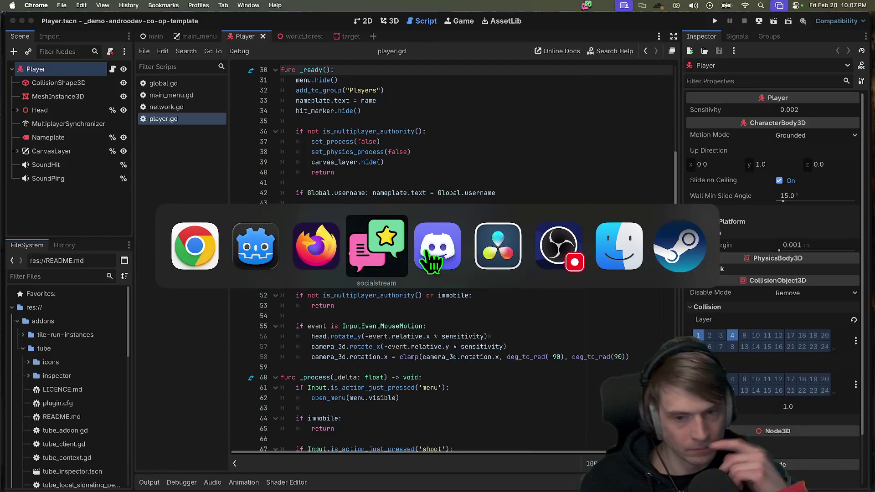
pyautogui.press('super+Tab')
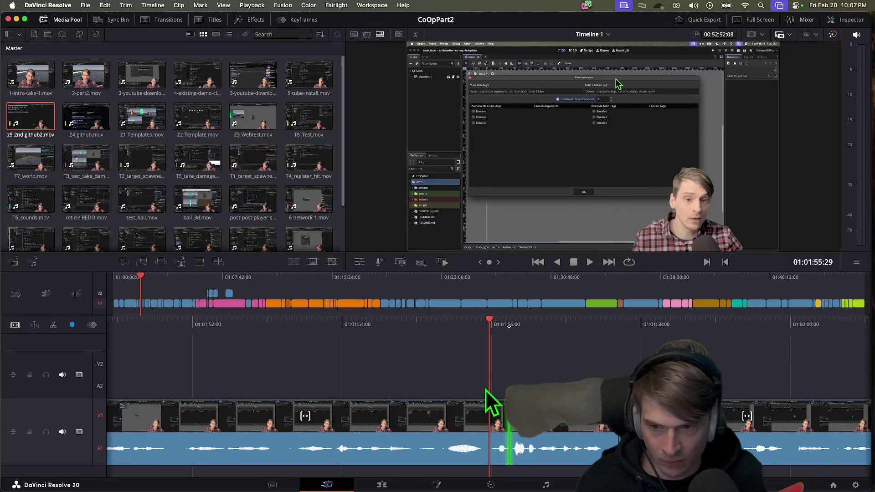
pyautogui.press('l')
pyautogui.press('l')
pyautogui.press('l')
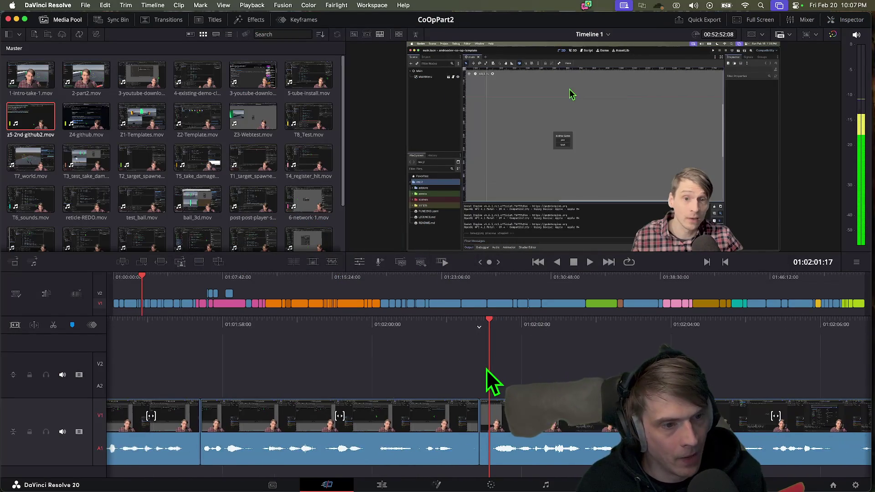
pyautogui.press('j')
pyautogui.press('j')
pyautogui.press('j')
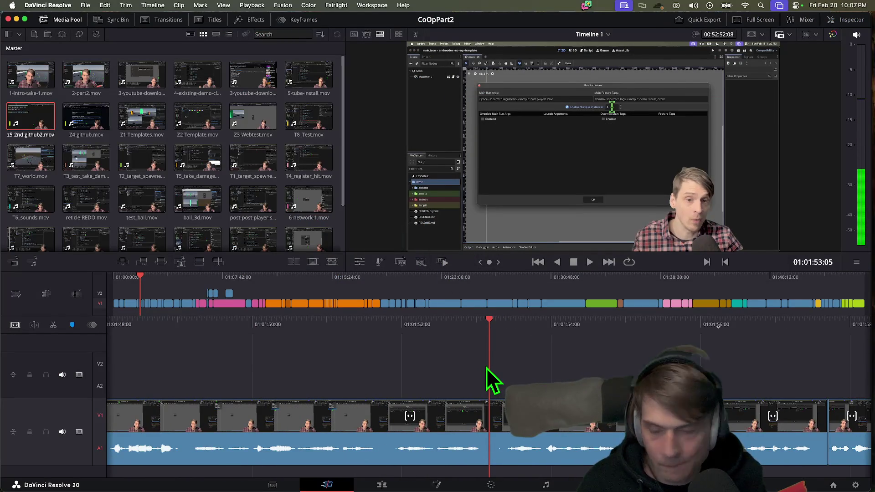
pyautogui.press('space')
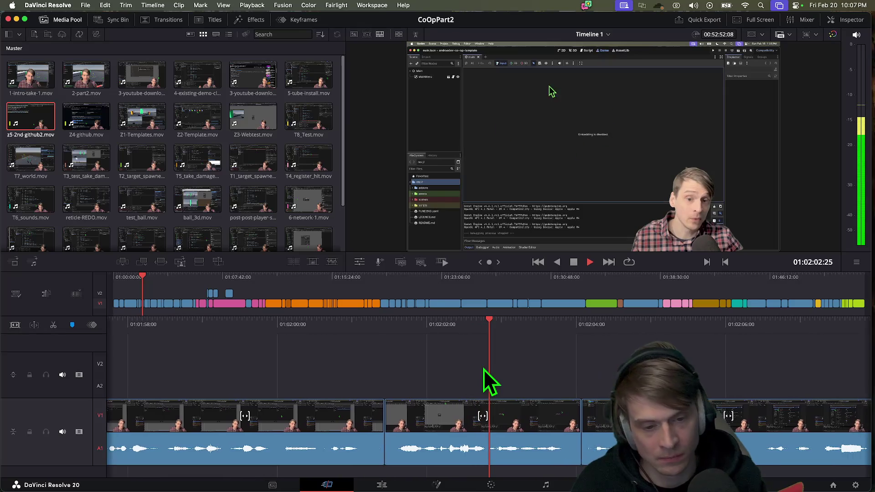
pyautogui.press('space')
pyautogui.press('space')
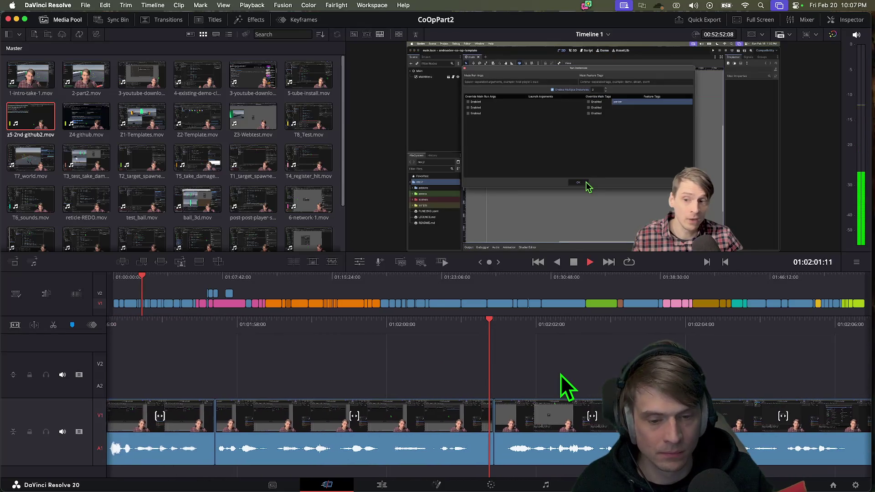
pyautogui.press('space')
# Trim the V1 edit points around 01:02:01–01:02:08 later to cut slack, then replay
pyautogui.moveTo(449, 418); pyautogui.dragTo(663, 419)
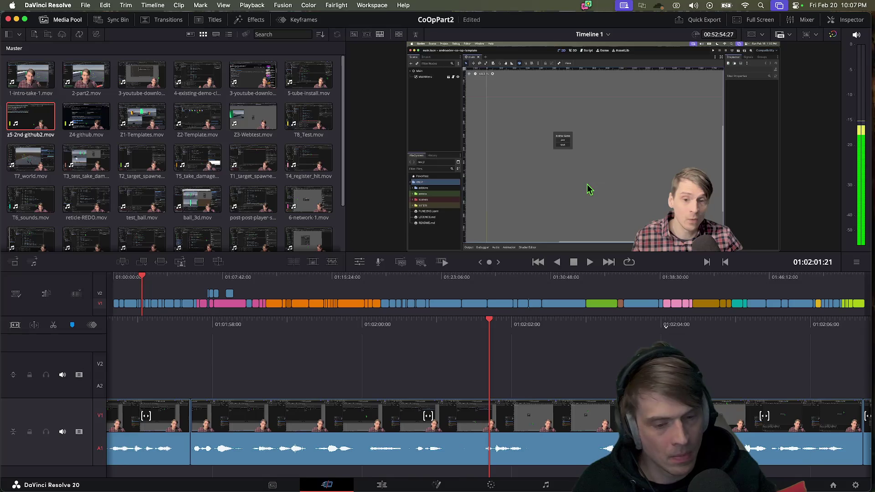
pyautogui.press('space')
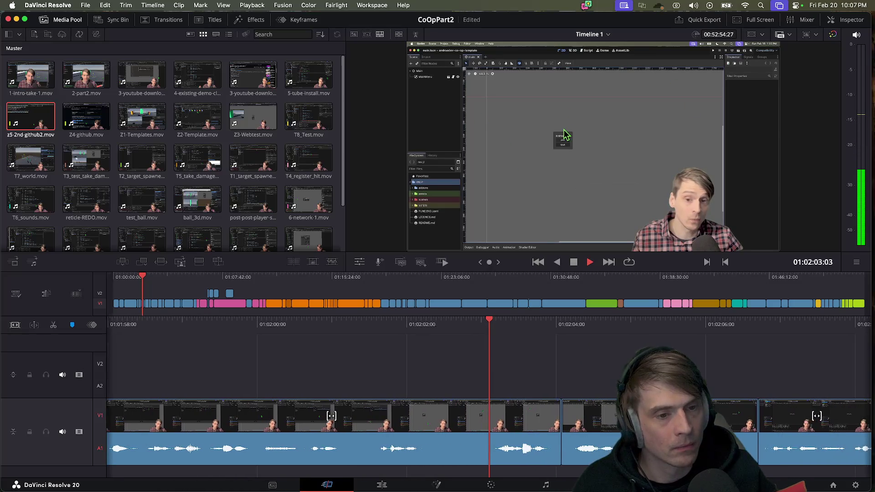
pyautogui.press('space')
pyautogui.moveTo(453, 429); pyautogui.dragTo(700, 428)
pyautogui.moveTo(837, 428)
pyautogui.mouseDown()
pyautogui.moveTo(764, 434)
pyautogui.moveTo(769, 440)
pyautogui.mouseUp()
pyautogui.press('/')
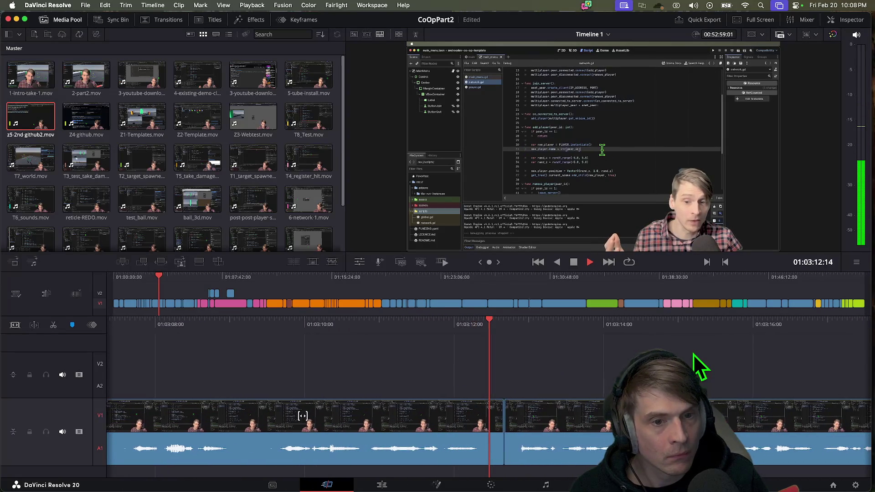
# Ripple-trim the V1 cut at 01:03:14 by about six frames and replay it from 01:03:09
pyautogui.press('space')
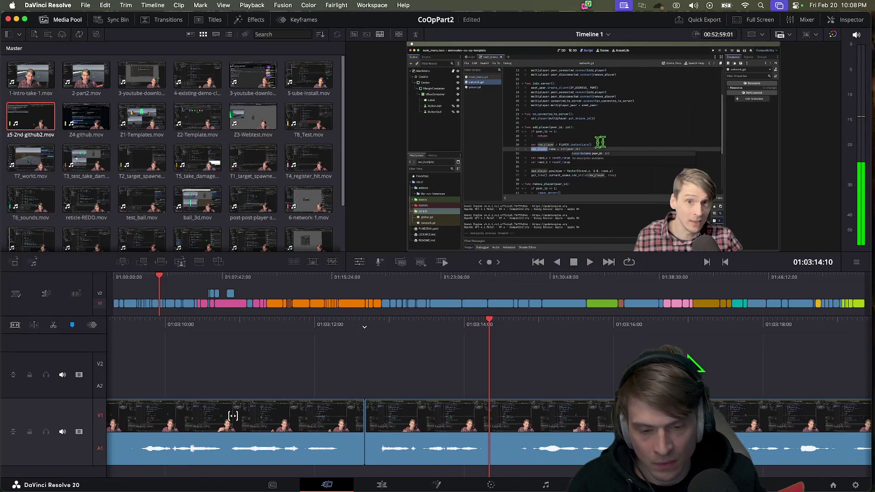
pyautogui.moveTo(365, 442); pyautogui.dragTo(343, 439)
pyautogui.press('j')
pyautogui.press('k')
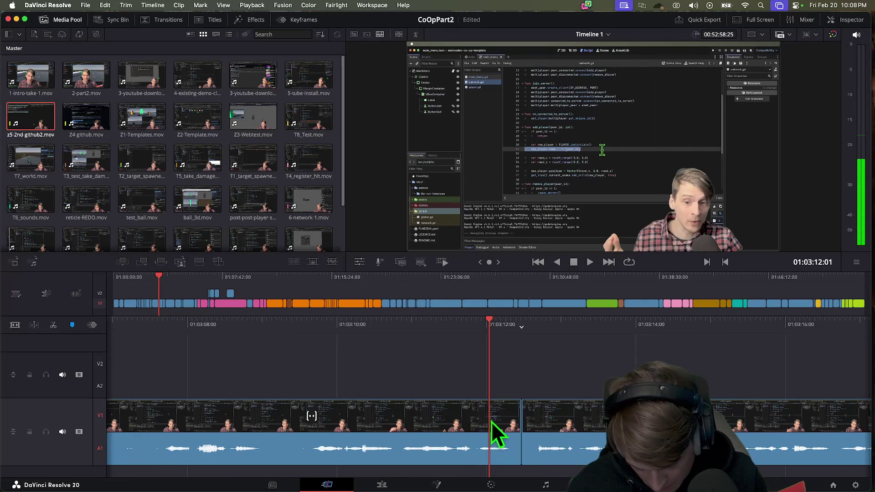
pyautogui.press('space')
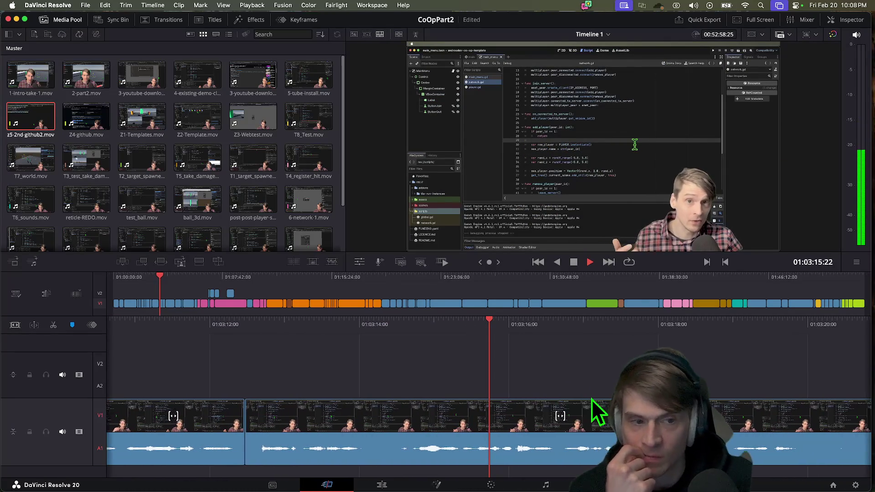
pyautogui.press('space')
pyautogui.press('l')
pyautogui.press('j')
pyautogui.press('l')
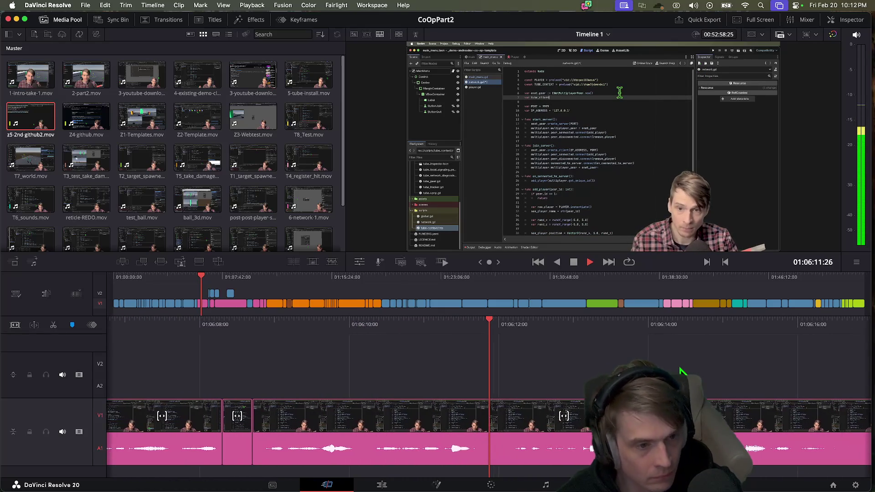
pyautogui.press('Down')
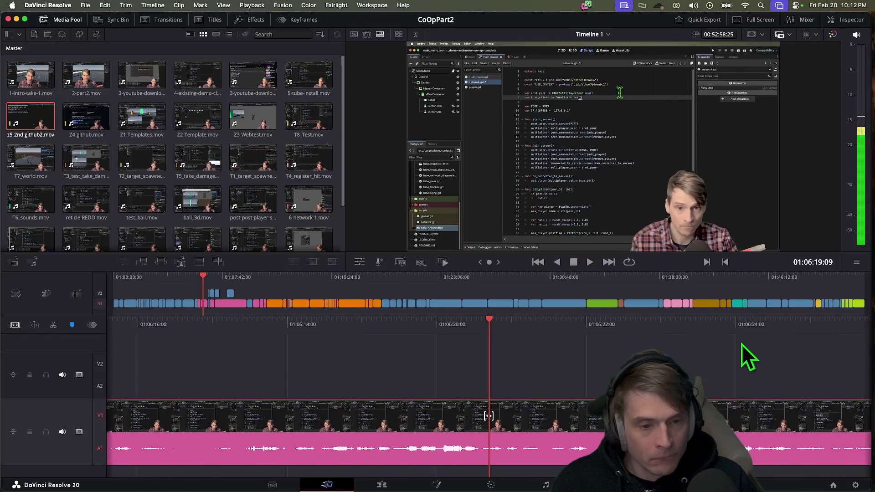
pyautogui.press('Down')
pyautogui.press('Down')
pyautogui.press('Down')
pyautogui.press('space')
pyautogui.press('l')
pyautogui.press('l')
pyautogui.press('k')
pyautogui.press('Down')
pyautogui.press('Down')
pyautogui.press('Down')
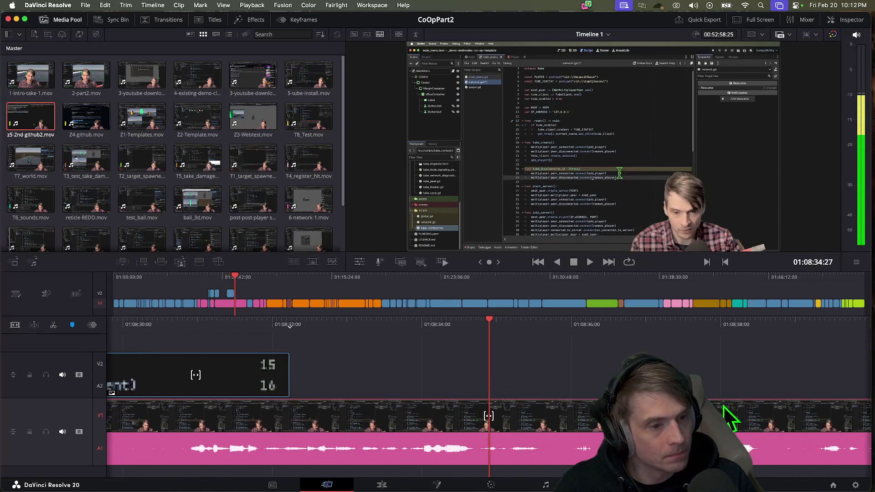
pyautogui.press('Down')
pyautogui.press('Down')
pyautogui.moveTo(240, 277)
pyautogui.mouseDown()
pyautogui.moveTo(274, 293)
pyautogui.moveTo(282, 284)
pyautogui.moveTo(324, 283)
pyautogui.moveTo(310, 283)
pyautogui.mouseUp()
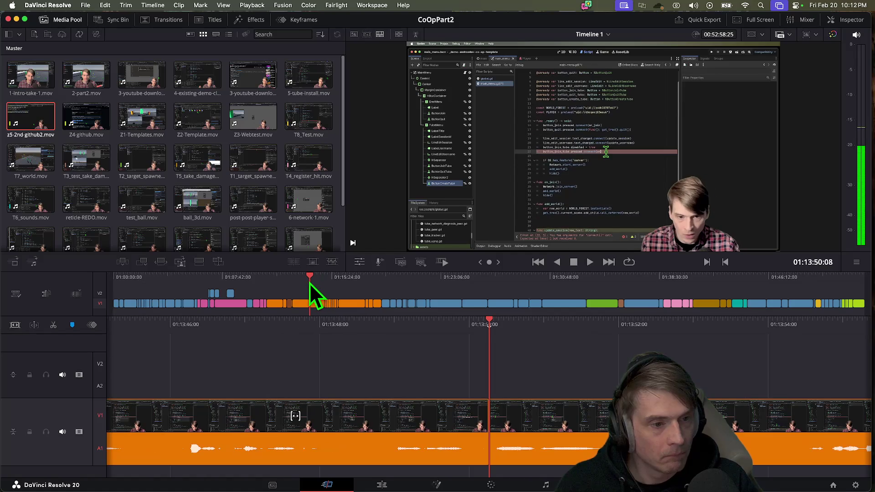
pyautogui.press('space')
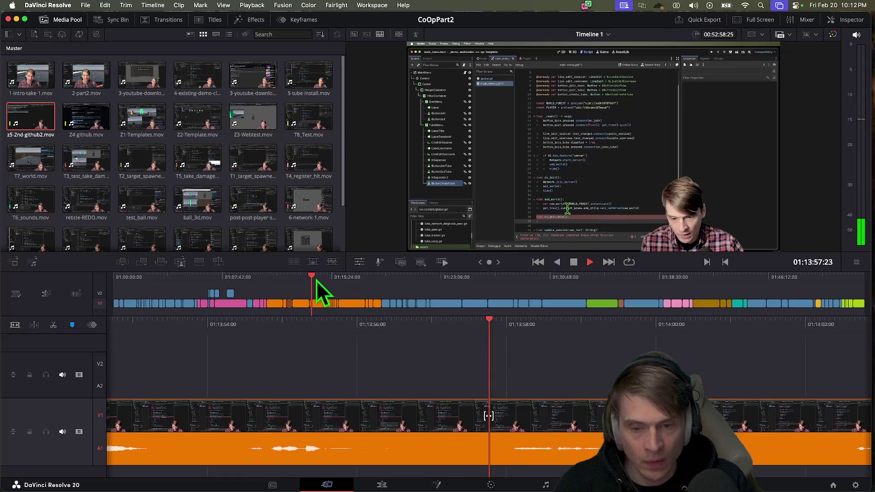
pyautogui.moveTo(317, 281)
pyautogui.mouseDown()
pyautogui.moveTo(211, 281)
pyautogui.moveTo(271, 295)
pyautogui.moveTo(251, 288)
pyautogui.moveTo(248, 297)
pyautogui.mouseUp()
# Play Timeline 1 and stop at 01:09:51:13, on the cut between the blue and pink clips
pyautogui.press('space')
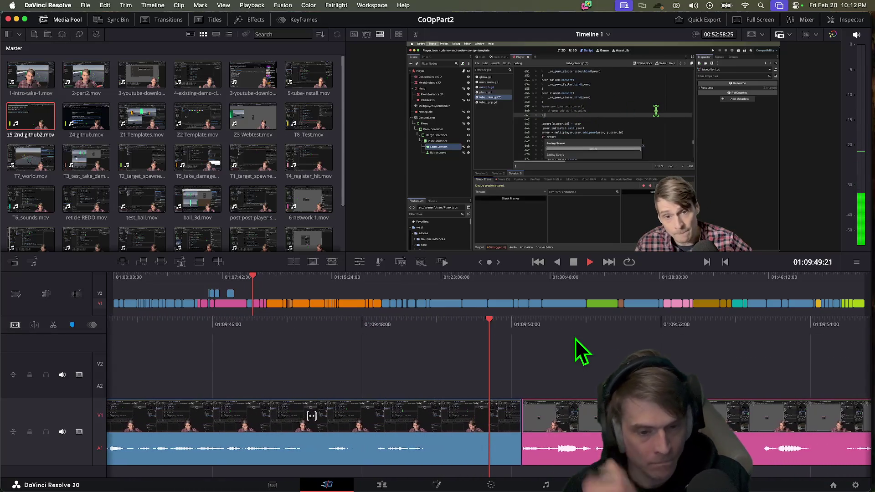
pyautogui.press('space')
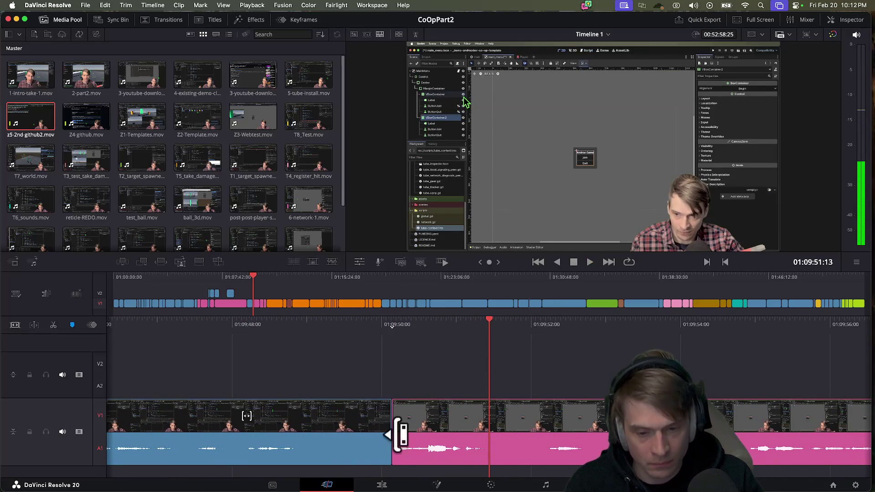
# Ripple-trim about four seconds off the pink clip's head near 01:09:50 and play it back
pyautogui.moveTo(400, 434)
pyautogui.mouseDown()
pyautogui.moveTo(9, 399)
pyautogui.moveTo(211, 412)
pyautogui.moveTo(323, 437)
pyautogui.moveTo(518, 437)
pyautogui.moveTo(233, 414)
pyautogui.moveTo(9, 411)
pyautogui.moveTo(6, 363)
pyautogui.mouseUp()
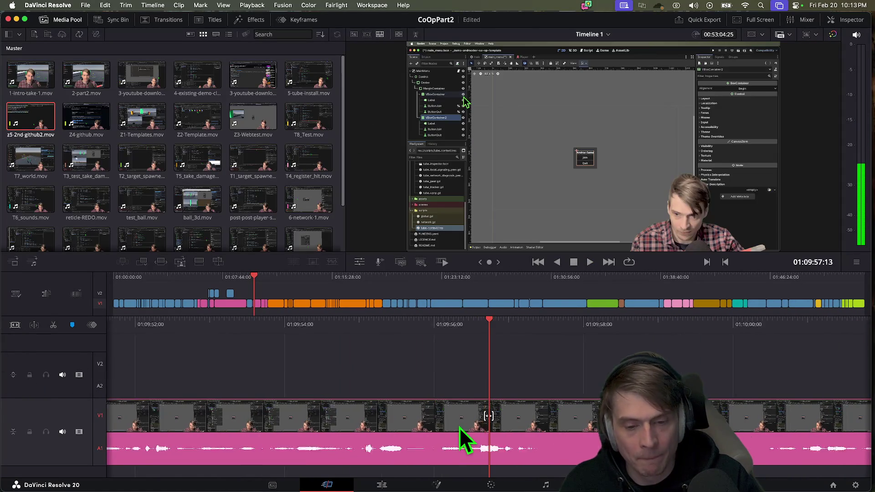
pyautogui.moveTo(465, 431)
pyautogui.mouseDown()
pyautogui.moveTo(221, 402)
pyautogui.moveTo(108, 374)
pyautogui.moveTo(260, 399)
pyautogui.moveTo(824, 422)
pyautogui.mouseUp()
pyautogui.press('space')
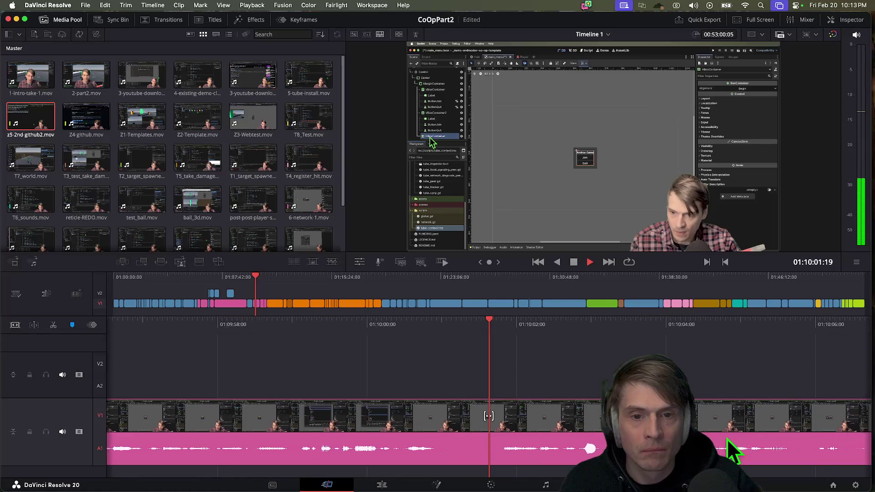
pyautogui.press('j')
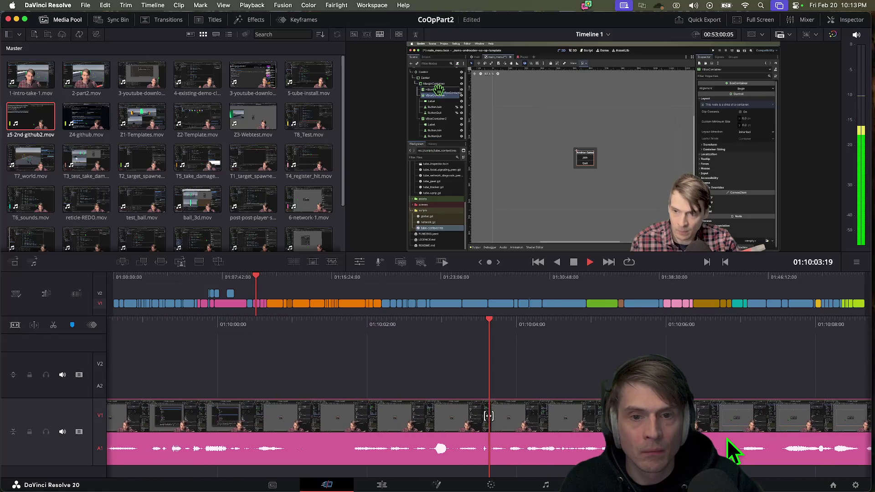
# Ripple-trim the blue/pink join twice, replaying the cut after each trim
pyautogui.press('l')
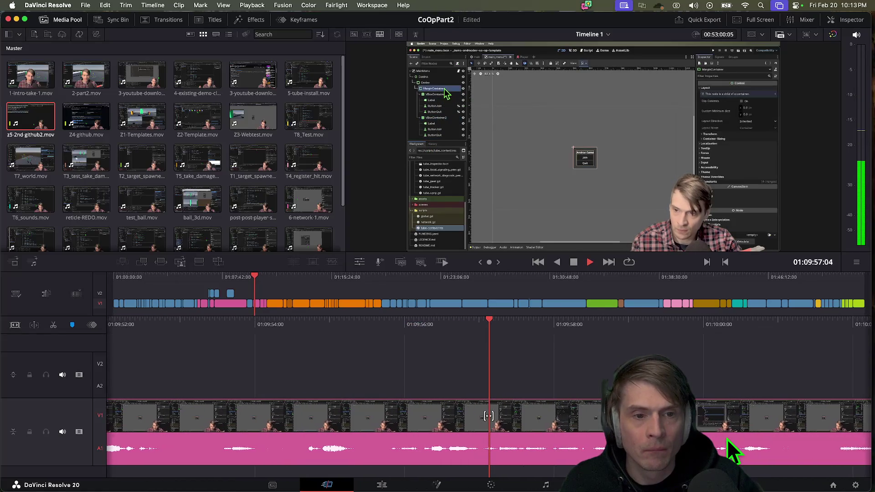
pyautogui.press('j')
pyautogui.press('j')
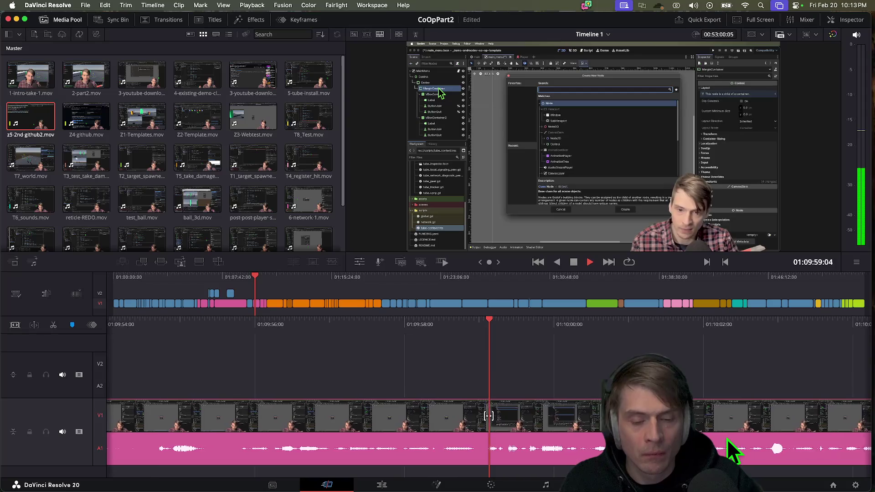
pyautogui.press('l')
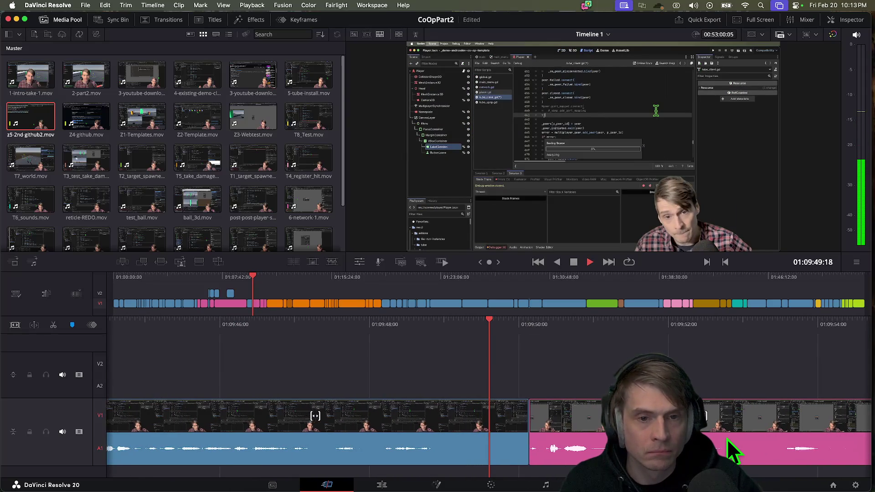
pyautogui.press('k')
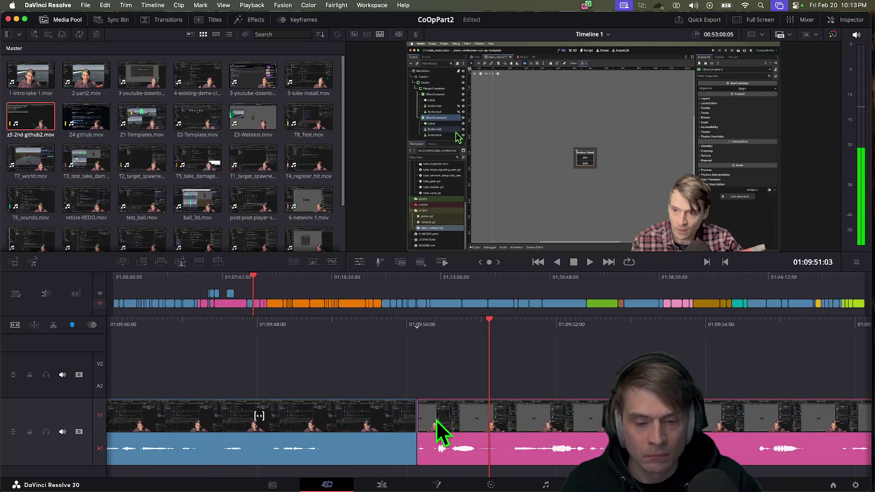
pyautogui.moveTo(427, 421)
pyautogui.mouseDown()
pyautogui.moveTo(490, 424)
pyautogui.moveTo(366, 415)
pyautogui.moveTo(106, 358)
pyautogui.moveTo(18, 347)
pyautogui.moveTo(203, 370)
pyautogui.mouseUp()
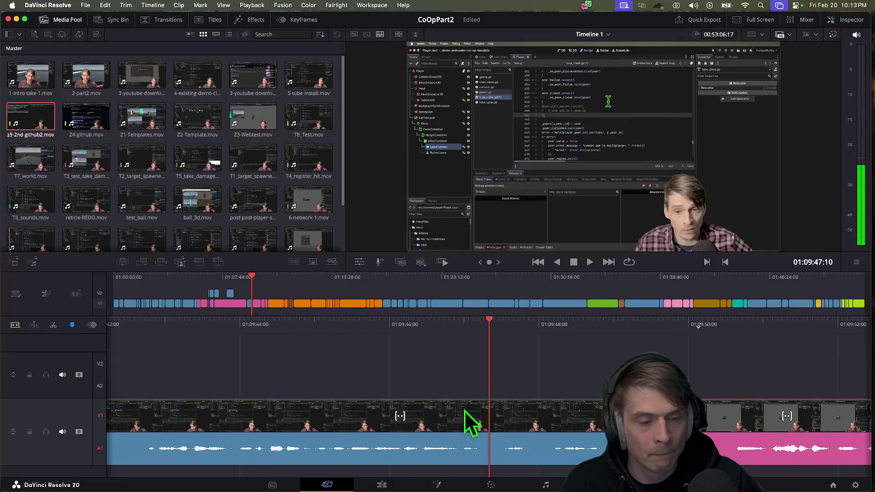
pyautogui.press('space')
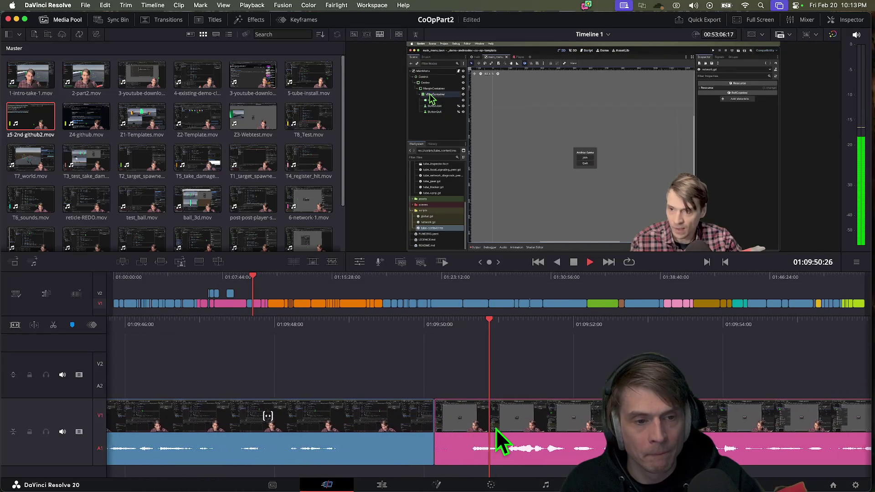
pyautogui.moveTo(364, 434); pyautogui.dragTo(68, 414)
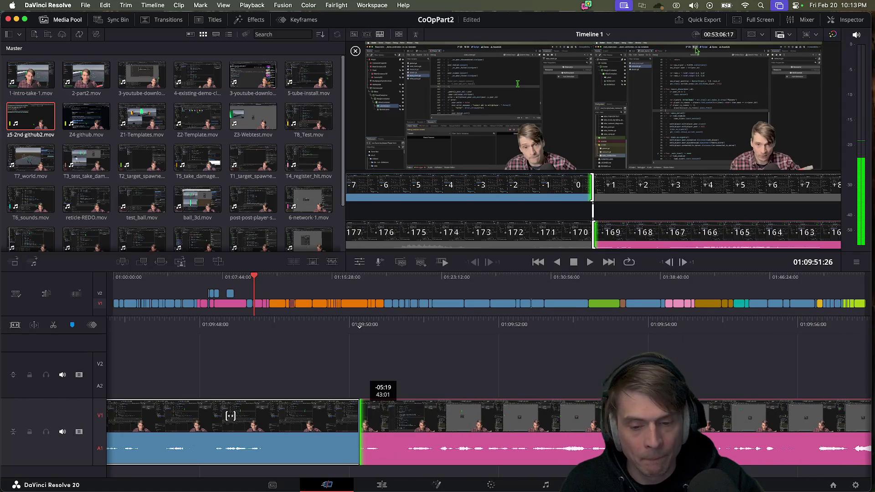
pyautogui.press('space')
# Shorten the end of the blue clip twice more at the pink join, reviewing each trim
pyautogui.press('j')
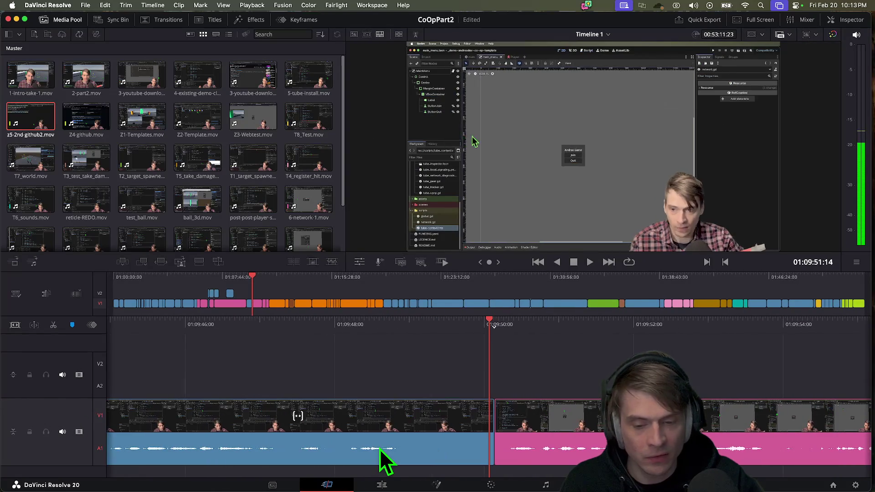
pyautogui.press('l')
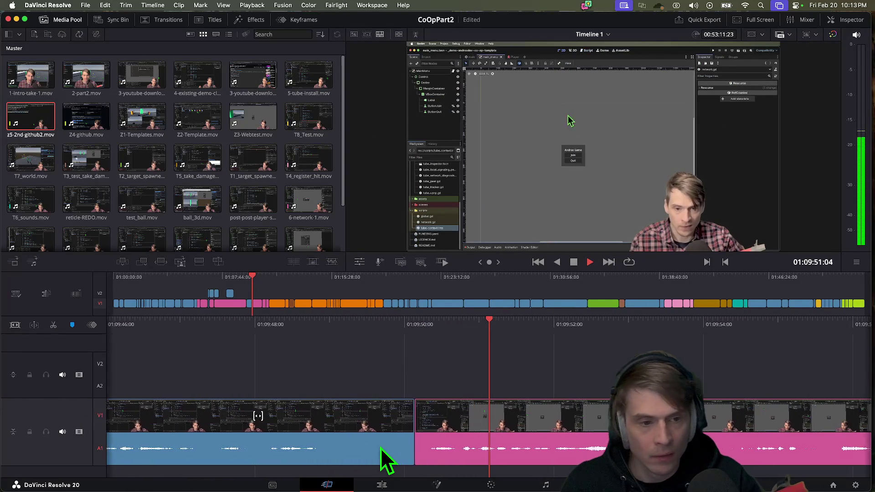
pyautogui.press('space')
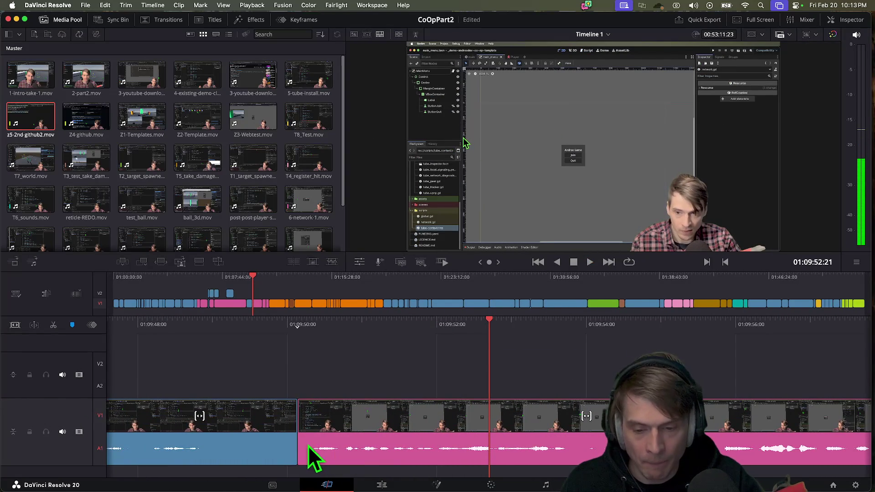
pyautogui.moveTo(306, 444)
pyautogui.mouseDown()
pyautogui.moveTo(59, 425)
pyautogui.moveTo(84, 412)
pyautogui.moveTo(61, 411)
pyautogui.moveTo(285, 415)
pyautogui.mouseUp()
pyautogui.press('j')
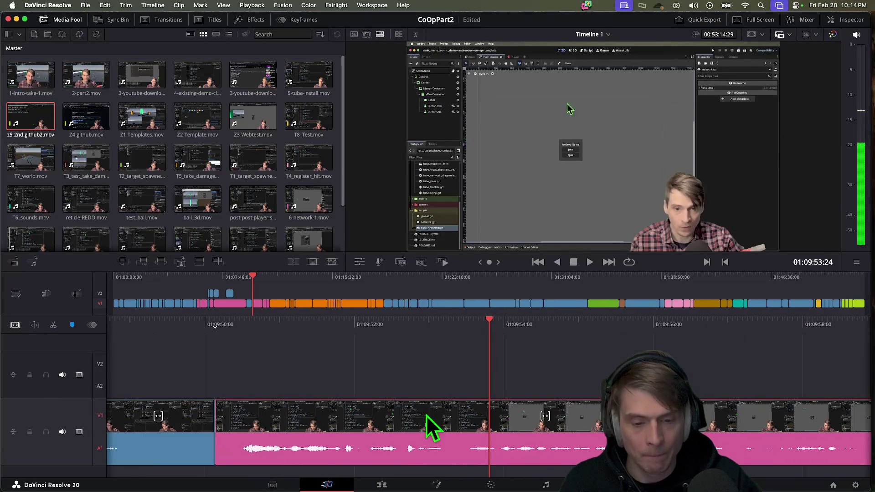
pyautogui.press('l')
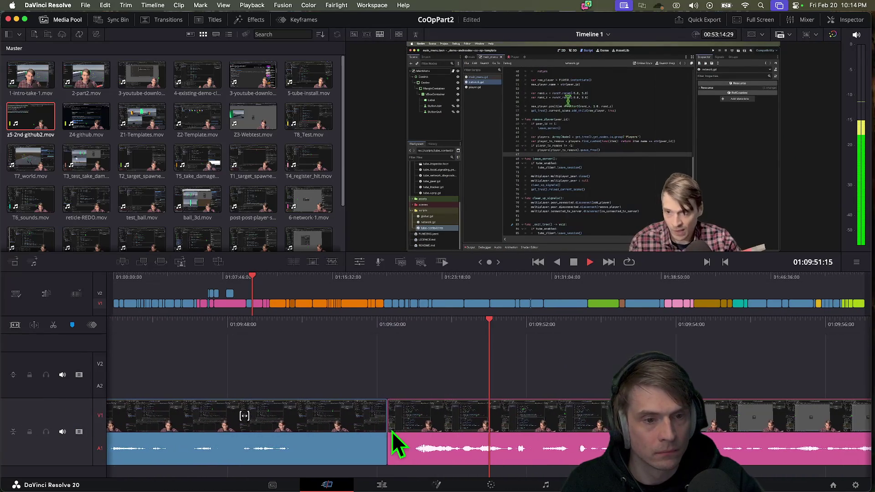
pyautogui.press('k')
pyautogui.moveTo(311, 437); pyautogui.dragTo(245, 439)
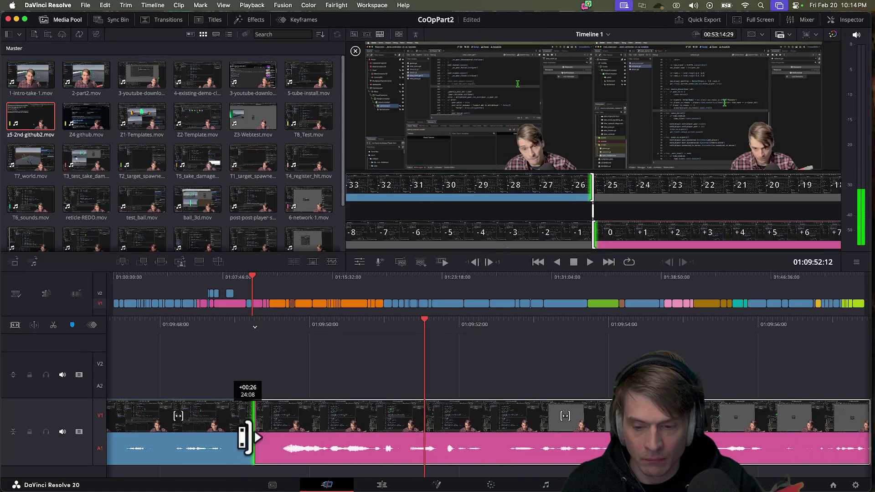
pyautogui.press('l')
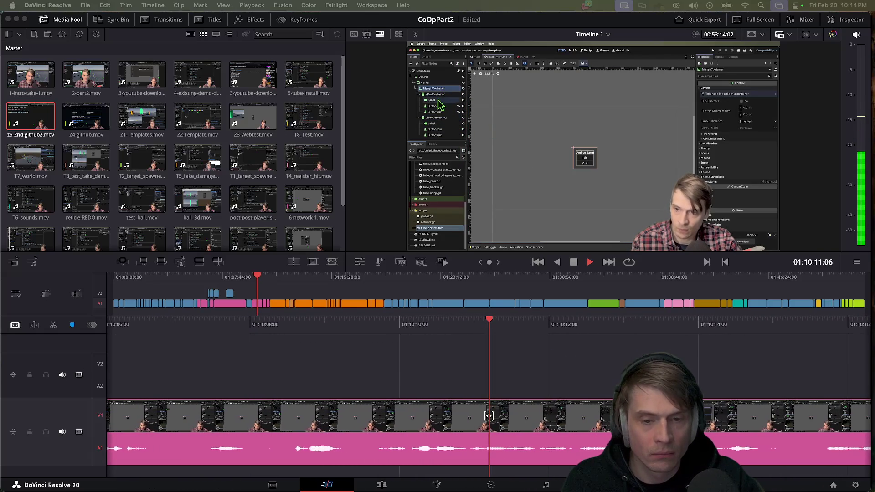
# Trim the next edit point inside the pink take by 28 frames and replay it
pyautogui.press('Up')
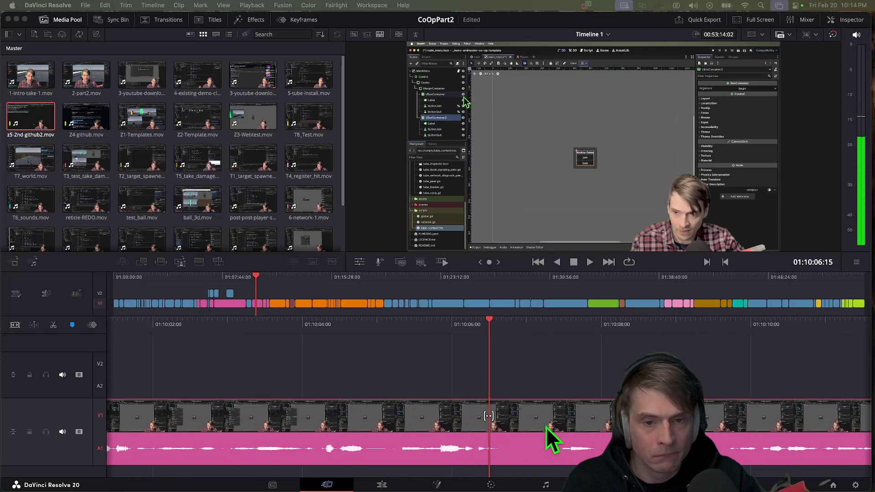
pyautogui.press('Up')
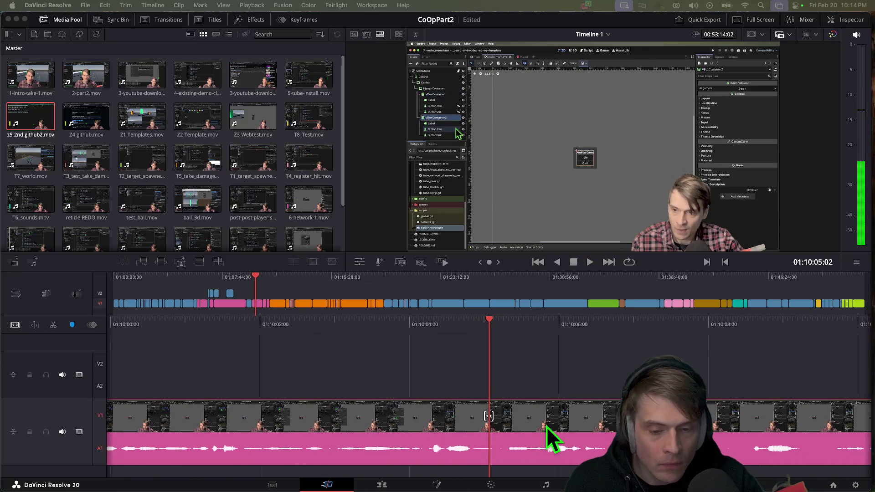
pyautogui.press('Up')
pyautogui.press('Up')
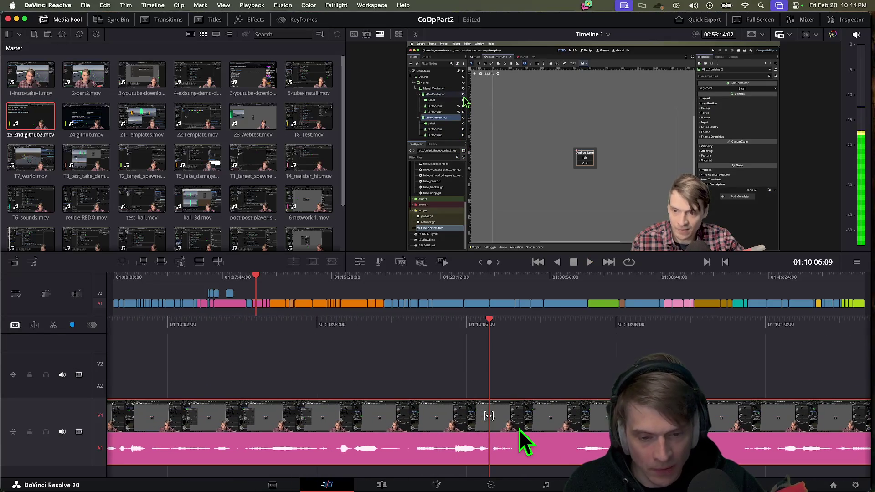
pyautogui.press('space')
pyautogui.press('Up')
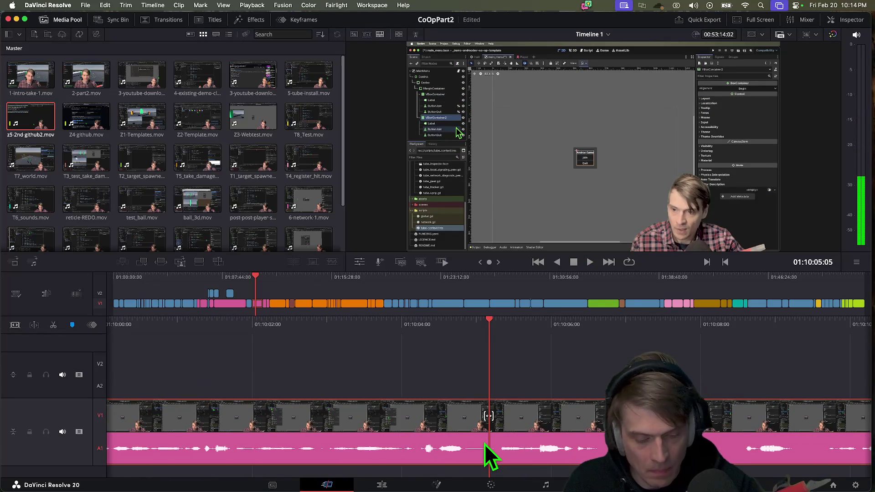
pyautogui.moveTo(497, 438)
pyautogui.mouseDown()
pyautogui.moveTo(483, 437)
pyautogui.moveTo(866, 453)
pyautogui.moveTo(806, 451)
pyautogui.mouseUp()
pyautogui.press('space')
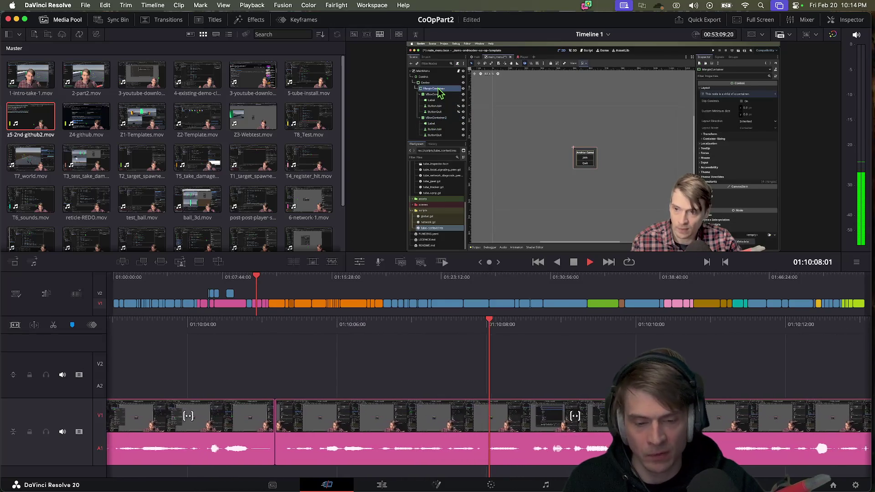
pyautogui.hotkey('shift', 'Left')
pyautogui.hotkey('shift', 'Left')
pyautogui.hotkey('shift', 'Left')
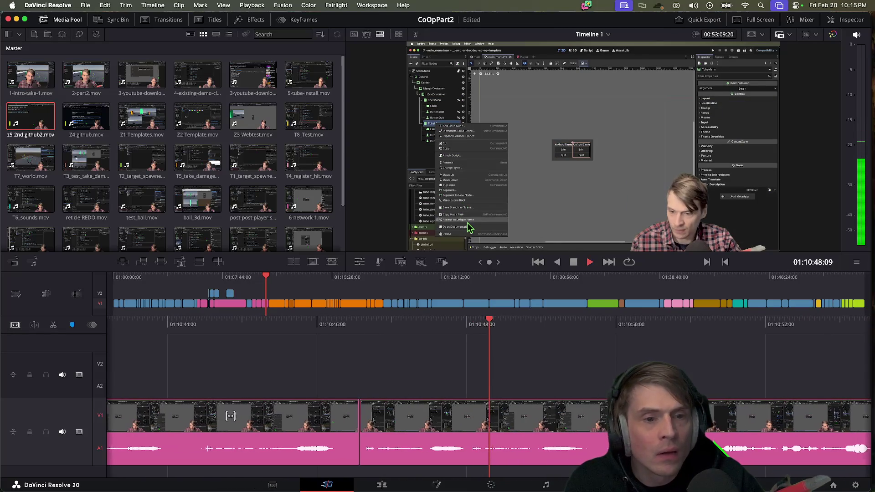
# Split the pink clip at the unwanted stretch and ripple-delete the left part
pyautogui.press('j')
pyautogui.press('j')
pyautogui.press('k')
pyautogui.press('j')
pyautogui.press('j')
pyautogui.press('l')
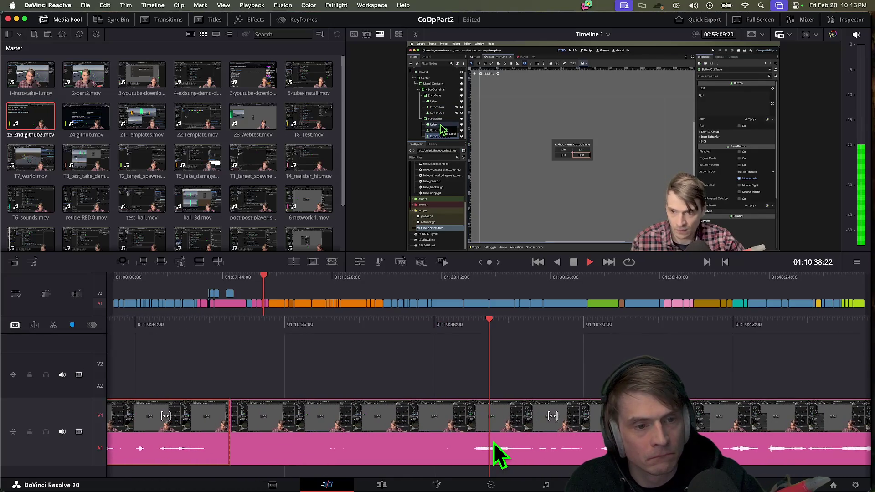
pyautogui.press('space')
pyautogui.press('Left')
pyautogui.press('Left')
pyautogui.press('Left')
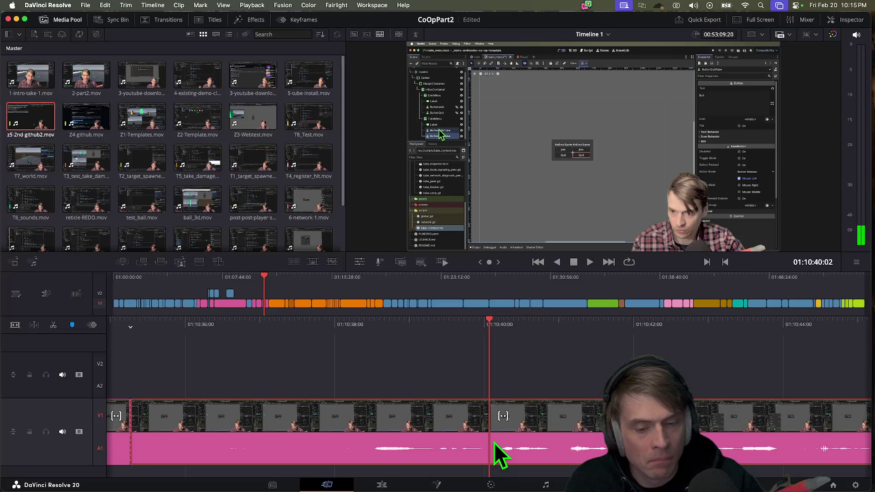
pyautogui.press('super+b')
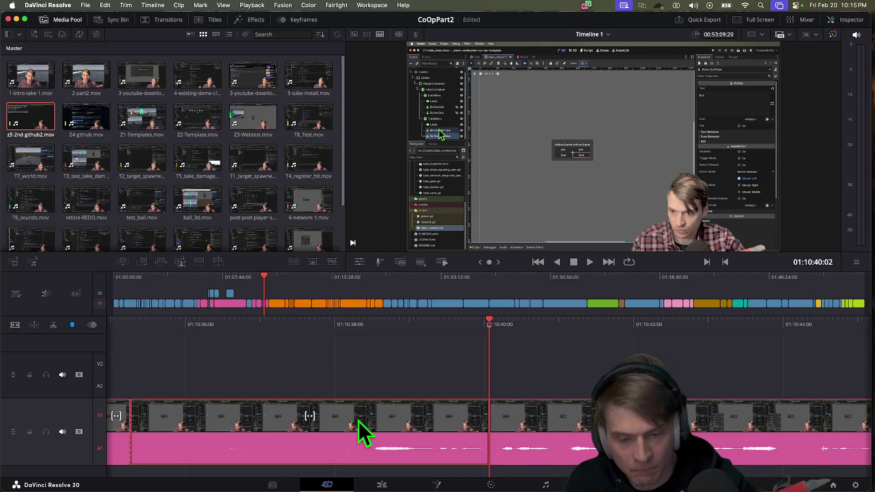
pyautogui.hotkey('shift', 'BackSpace')
pyautogui.press('space')
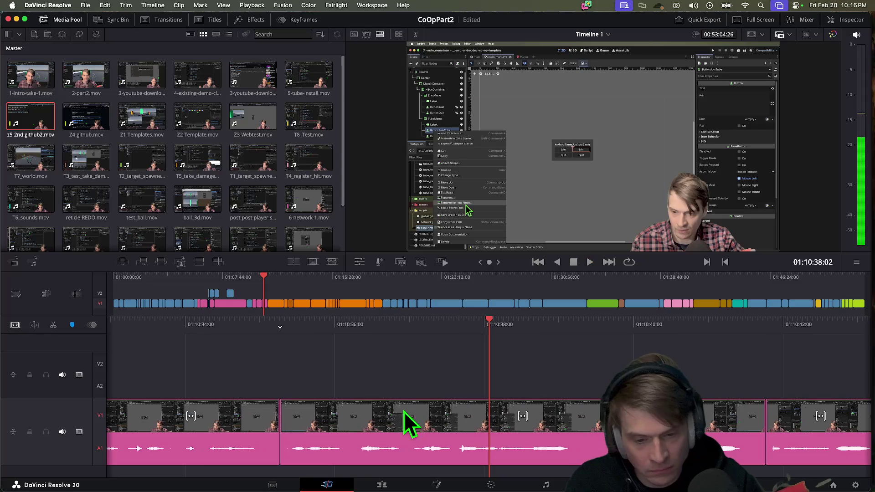
# Trim the following edit points by about a second, 1 second 12 frames and 17 frames
pyautogui.moveTo(291, 433)
pyautogui.mouseDown()
pyautogui.moveTo(437, 446)
pyautogui.moveTo(397, 446)
pyautogui.moveTo(412, 451)
pyautogui.mouseUp()
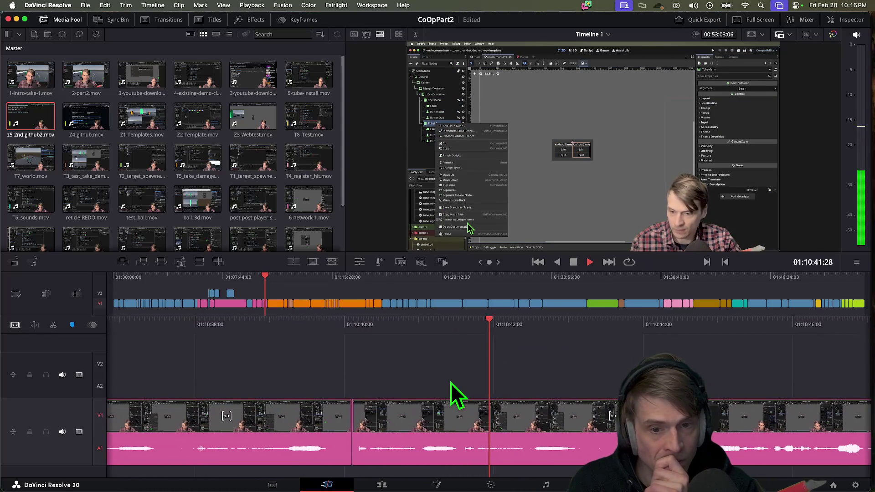
pyautogui.press('space')
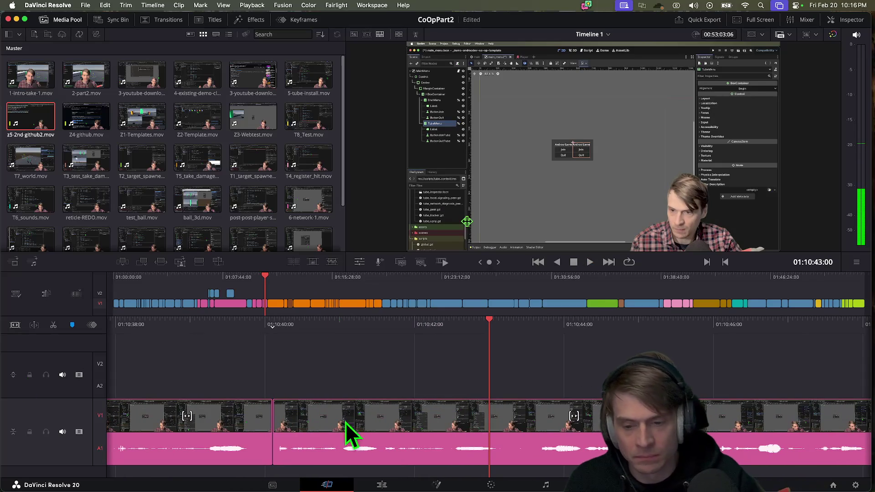
pyautogui.moveTo(279, 444)
pyautogui.mouseDown()
pyautogui.moveTo(348, 445)
pyautogui.moveTo(141, 416)
pyautogui.moveTo(176, 419)
pyautogui.mouseUp()
pyautogui.press('space')
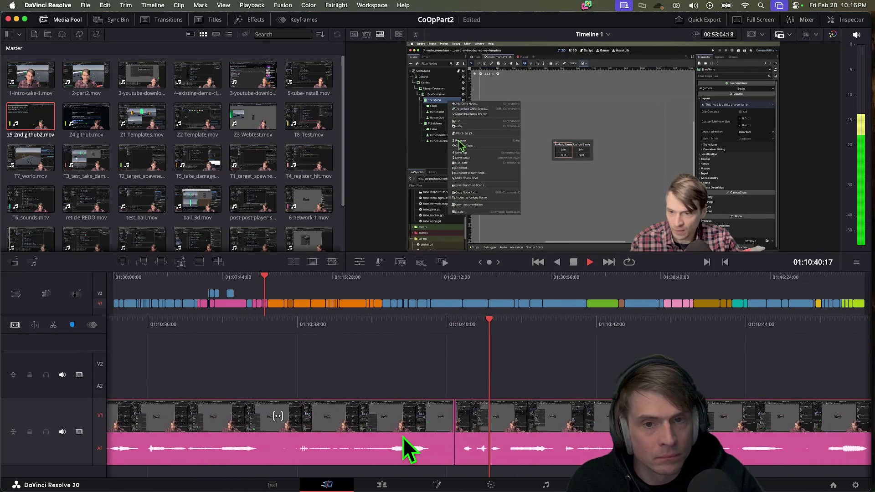
pyautogui.press('space')
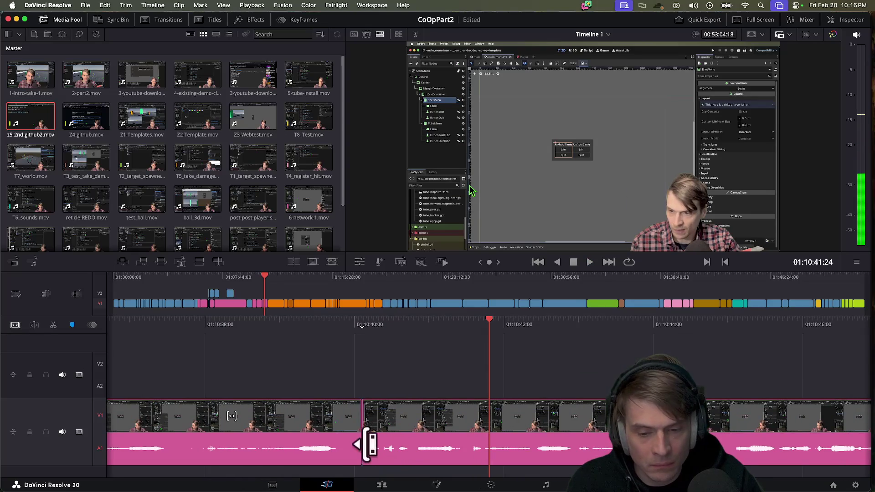
pyautogui.moveTo(367, 446)
pyautogui.mouseDown()
pyautogui.moveTo(410, 445)
pyautogui.moveTo(209, 410)
pyautogui.moveTo(401, 435)
pyautogui.mouseUp()
pyautogui.hotkey('shift', 'Left')
pyautogui.hotkey('shift', 'Left')
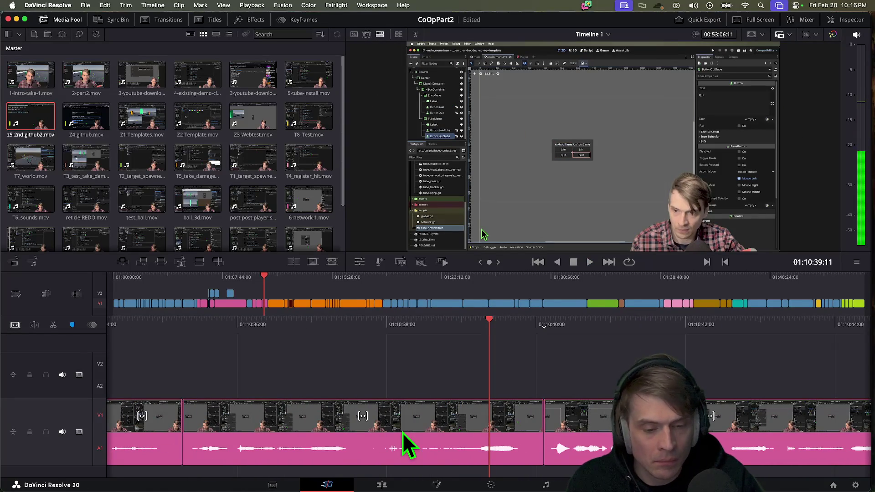
pyautogui.press('space')
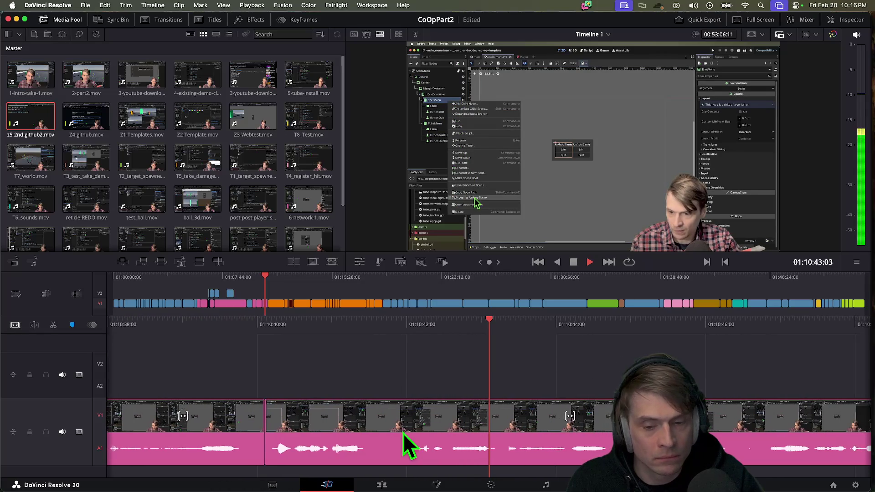
# Trim the edit point between the two clips by 8 frames and review the result
pyautogui.press('space')
pyautogui.hotkey('shift', 'Left')
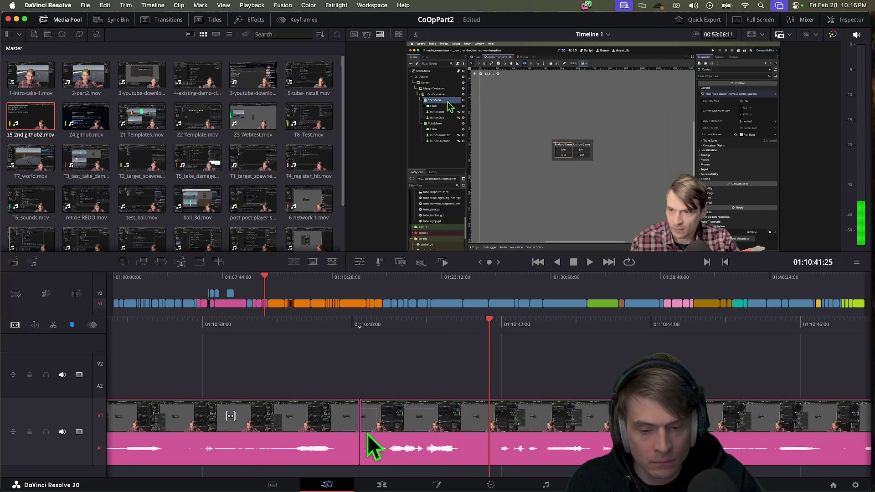
pyautogui.click(368, 434)
pyautogui.moveTo(368, 434); pyautogui.dragTo(399, 434)
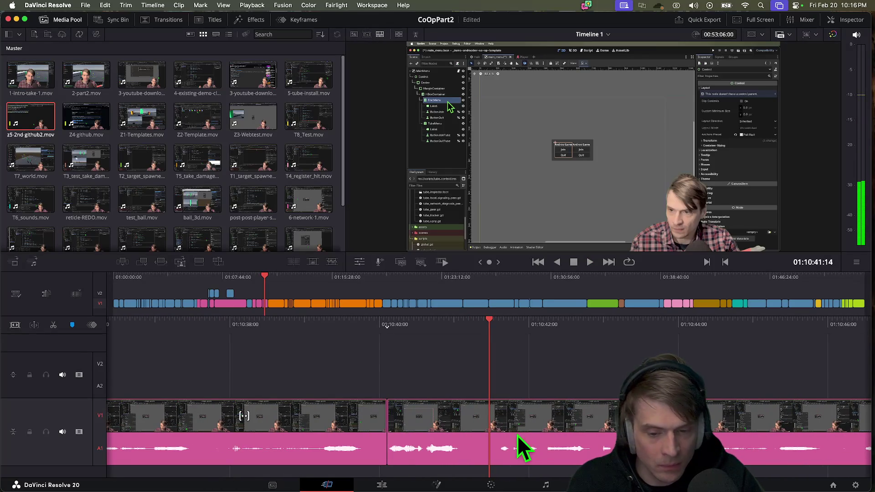
pyautogui.hotkey('shift', 'Left')
pyautogui.hotkey('shift', 'Left')
pyautogui.hotkey('shift', 'Left')
pyautogui.press('space')
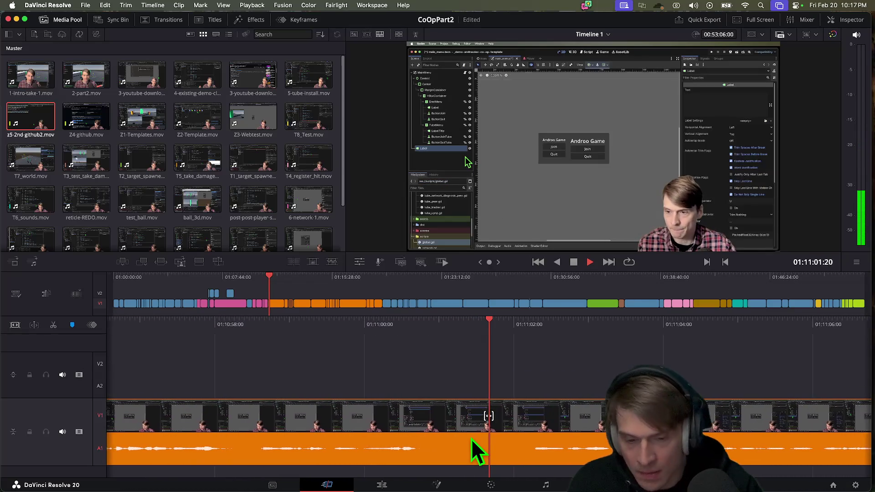
# Retime the pink/orange cut, moving it later and then earlier, and replay it
pyautogui.press('j')
pyautogui.press('j')
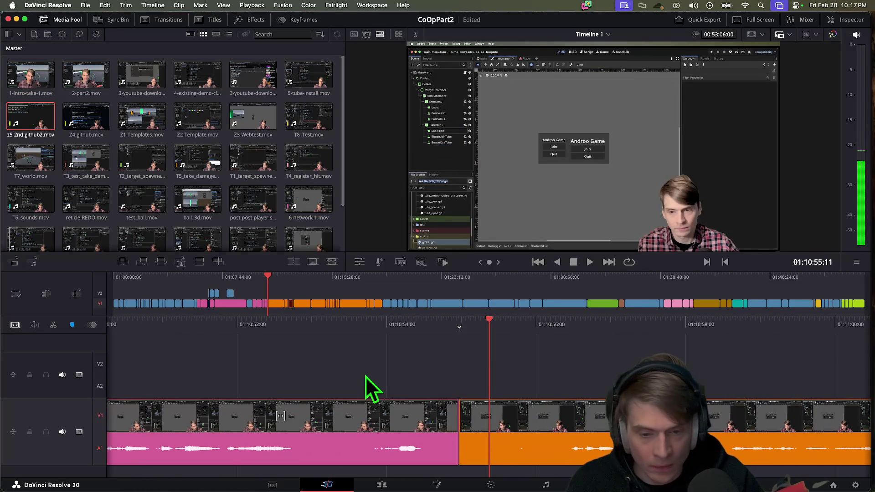
pyautogui.press('k')
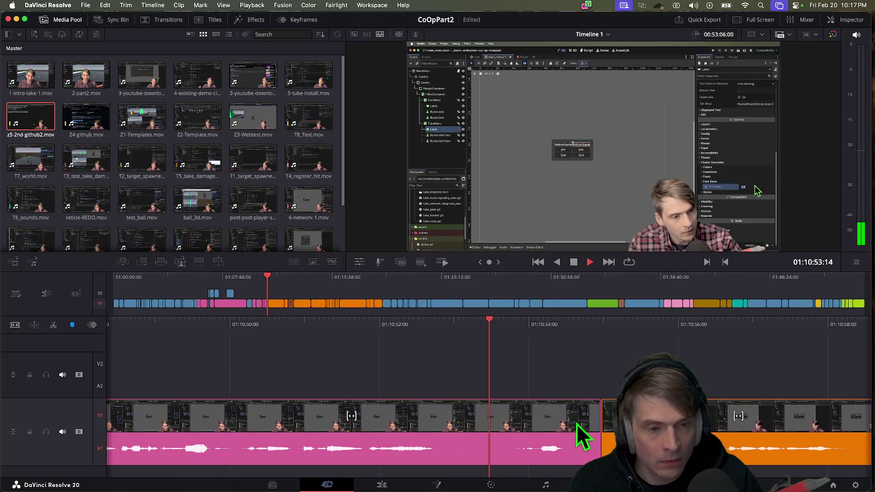
pyautogui.press('space')
pyautogui.moveTo(523, 441)
pyautogui.mouseDown()
pyautogui.moveTo(864, 431)
pyautogui.moveTo(501, 428)
pyautogui.moveTo(839, 430)
pyautogui.mouseUp()
pyautogui.press('space')
pyautogui.press('space')
pyautogui.moveTo(573, 432)
pyautogui.mouseDown()
pyautogui.moveTo(857, 431)
pyautogui.moveTo(319, 417)
pyautogui.moveTo(196, 425)
pyautogui.mouseUp()
pyautogui.moveTo(661, 431)
pyautogui.mouseDown()
pyautogui.moveTo(224, 428)
pyautogui.moveTo(237, 428)
pyautogui.mouseUp()
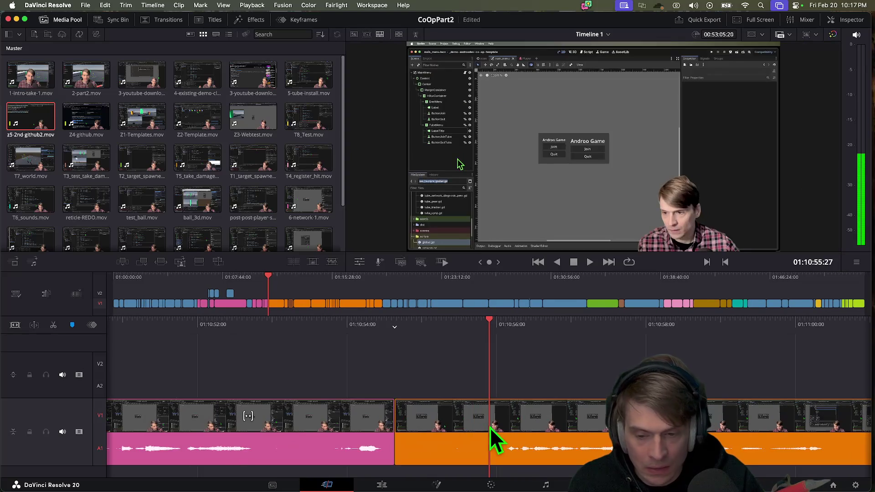
pyautogui.press('j')
pyautogui.press('j')
pyautogui.press('k')
pyautogui.press('l')
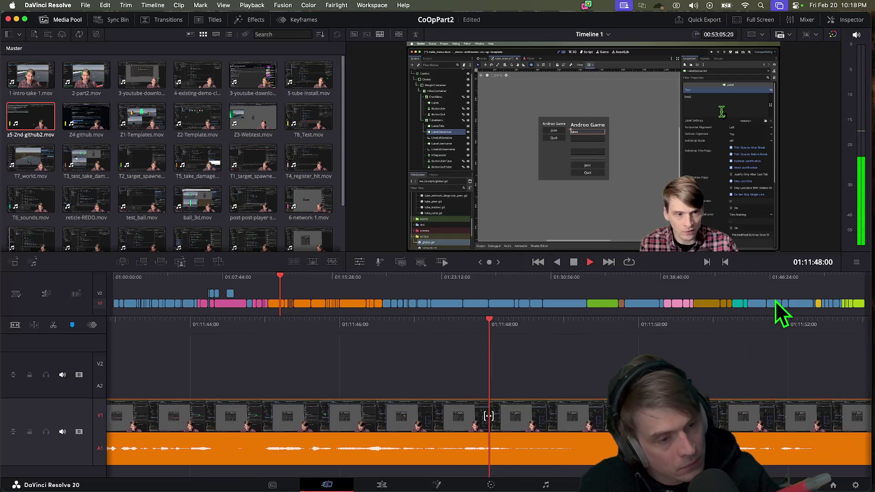
# Jump ahead in the timeline to the footage around 01:13:57
pyautogui.hotkey('shift', 'Right')
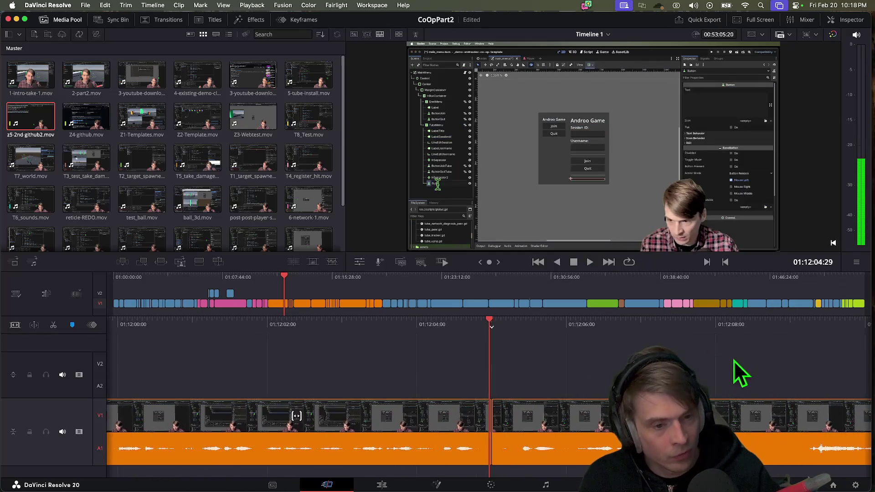
pyautogui.click(357, 305)
pyautogui.moveTo(351, 283); pyautogui.dragTo(307, 283)
pyautogui.press('space')
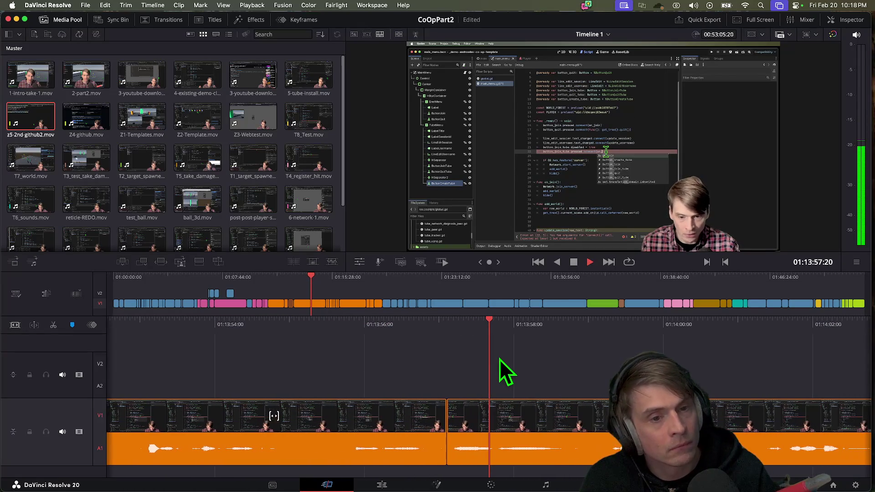
# Move the edit between the two clips slightly earlier and replay it
pyautogui.press('j')
pyautogui.press('l')
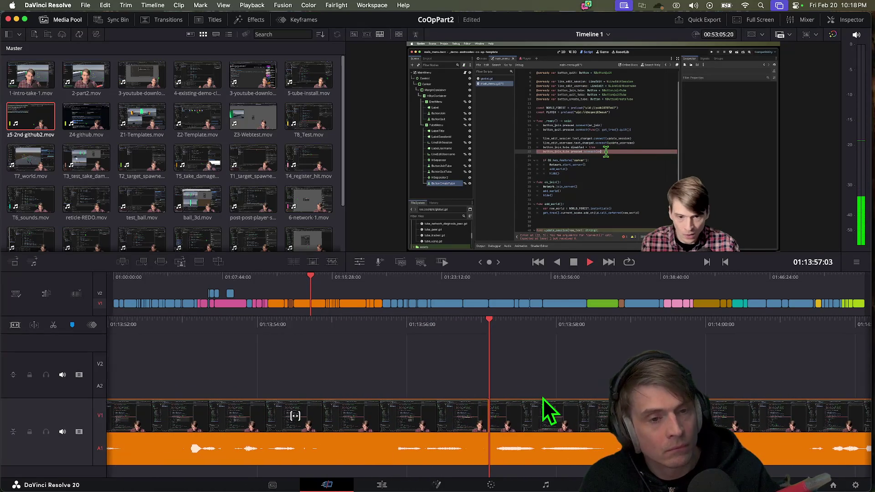
pyautogui.moveTo(450, 439)
pyautogui.mouseDown()
pyautogui.moveTo(428, 439)
pyautogui.moveTo(447, 439)
pyautogui.mouseUp()
pyautogui.hotkey('shift', 'Left')
pyautogui.hotkey('shift', 'Left')
pyautogui.press('space')
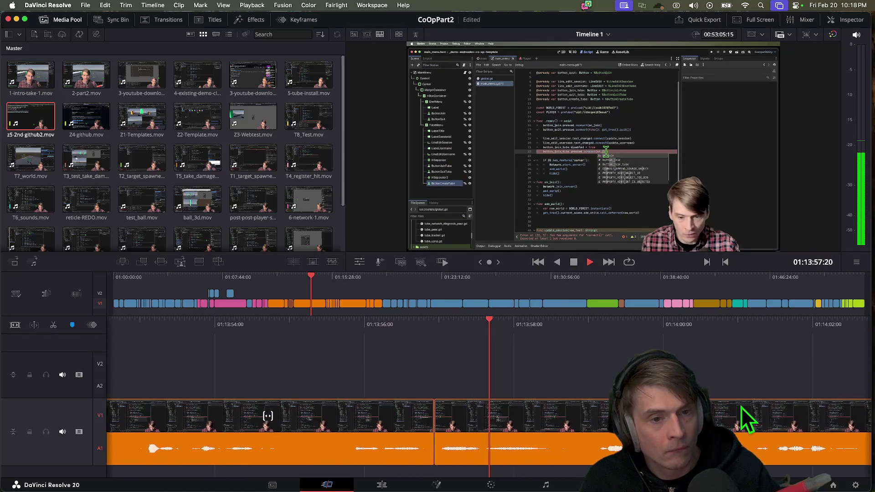
pyautogui.press('space')
pyautogui.hotkey('shift', 'Left')
pyautogui.hotkey('shift', 'Left')
pyautogui.press('space')
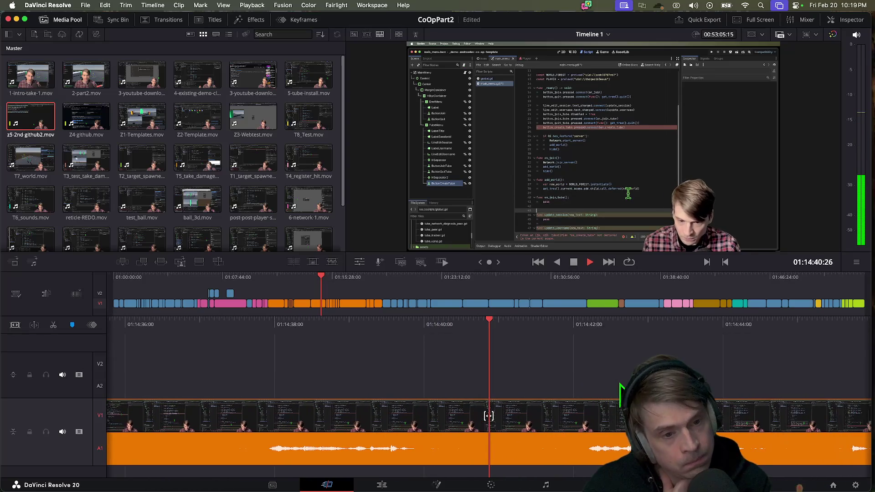
# Find the unwanted passage and split the orange clip at 01:14:32
pyautogui.press('space')
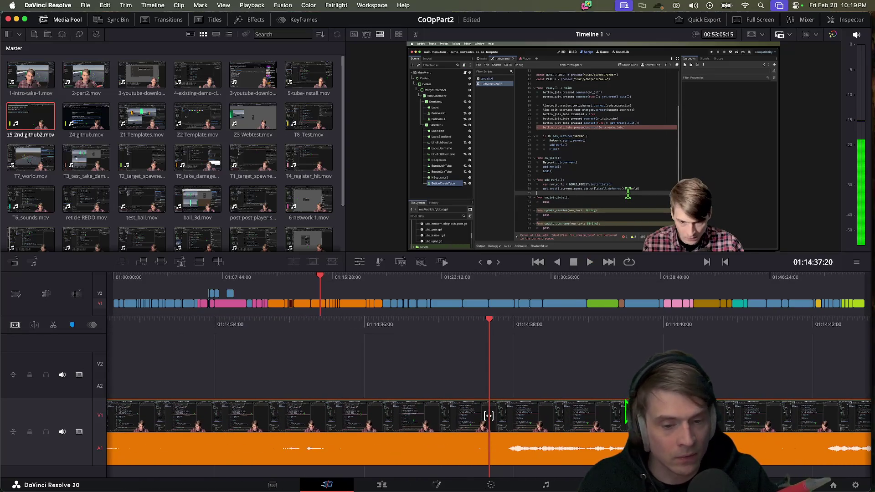
pyautogui.press('space')
pyautogui.press('space')
pyautogui.press('j')
pyautogui.press('l')
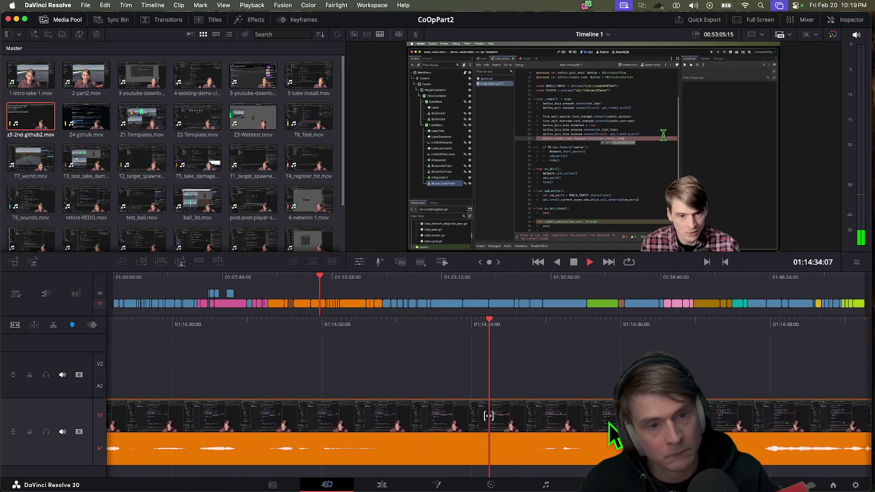
pyautogui.press('space')
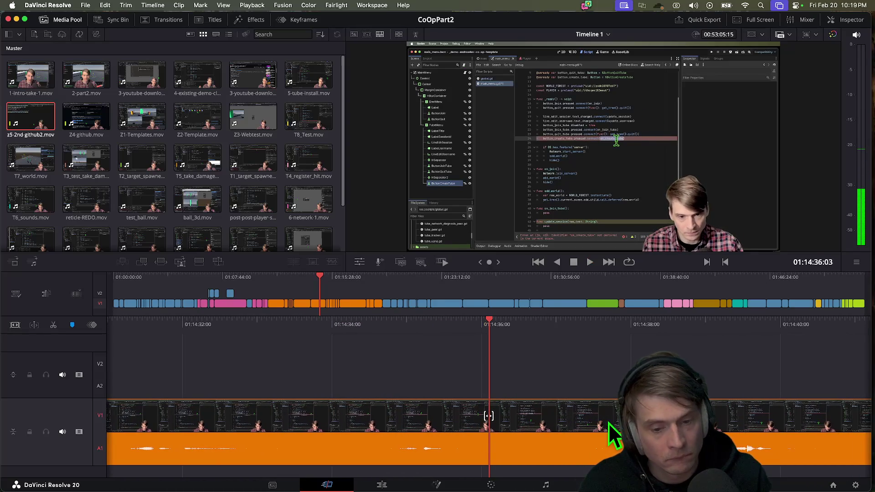
pyautogui.press('j')
pyautogui.press('k')
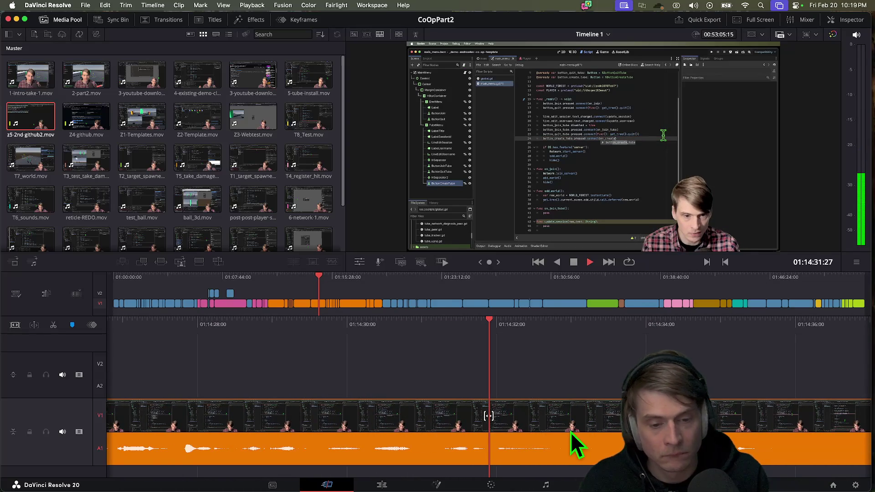
pyautogui.press('l')
pyautogui.press('space')
pyautogui.hotkey('ctrl', 'b')
# Split the clip again at 01:14:42 and delete the ten-second piece, closing the gap
pyautogui.press('space')
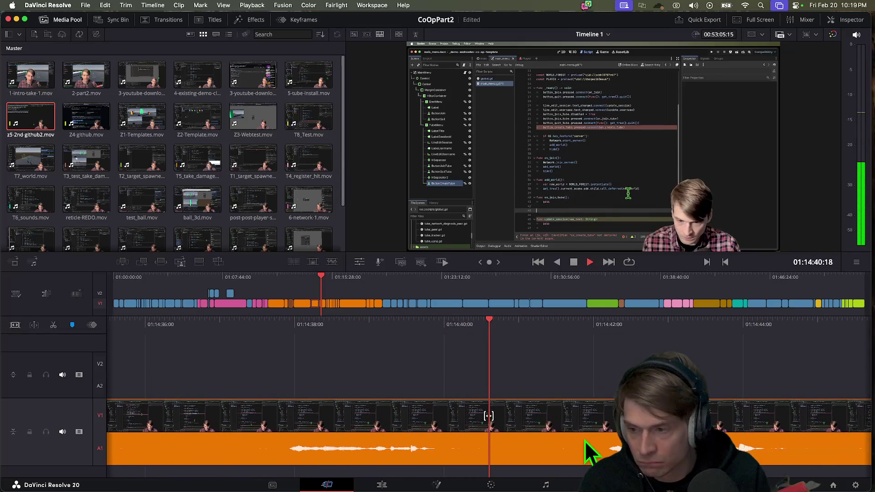
pyautogui.press('space')
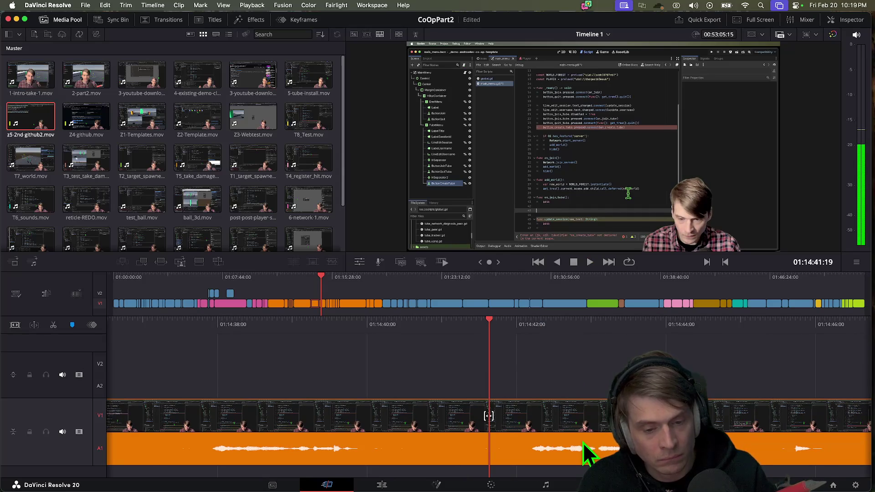
pyautogui.press('space')
pyautogui.press('space')
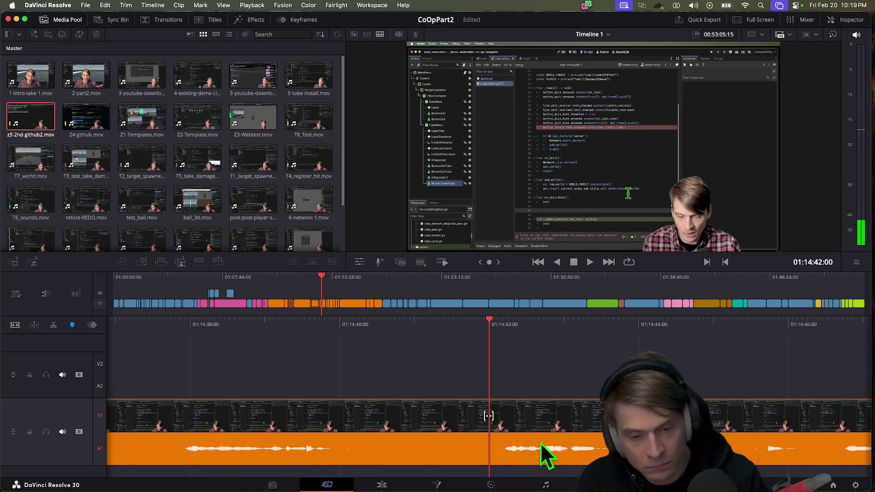
pyautogui.press('super+b')
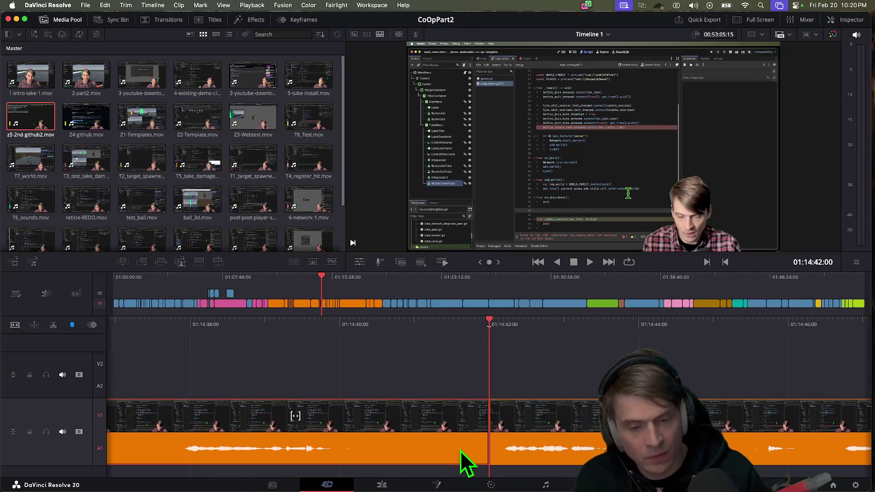
pyautogui.press('Delete')
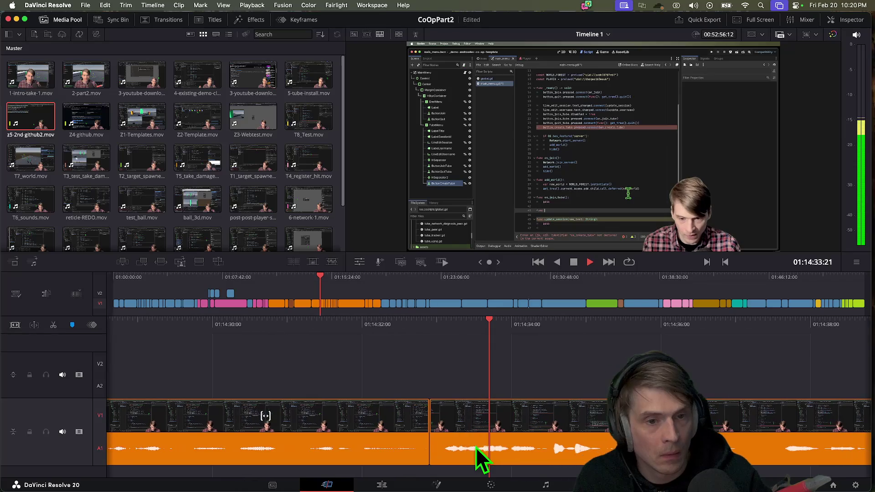
pyautogui.press('space')
pyautogui.press('/')
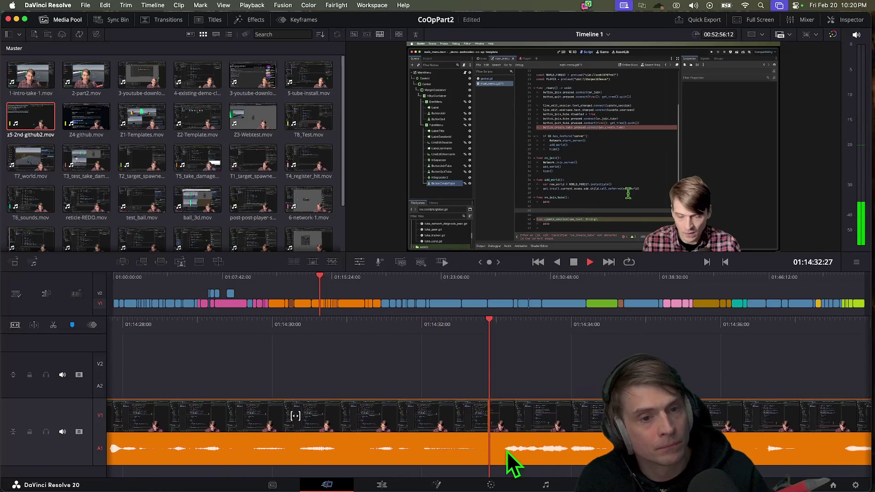
# Trim the new join later into the clip and replay it
pyautogui.moveTo(449, 434); pyautogui.dragTo(575, 439)
pyautogui.moveTo(668, 437); pyautogui.dragTo(801, 440)
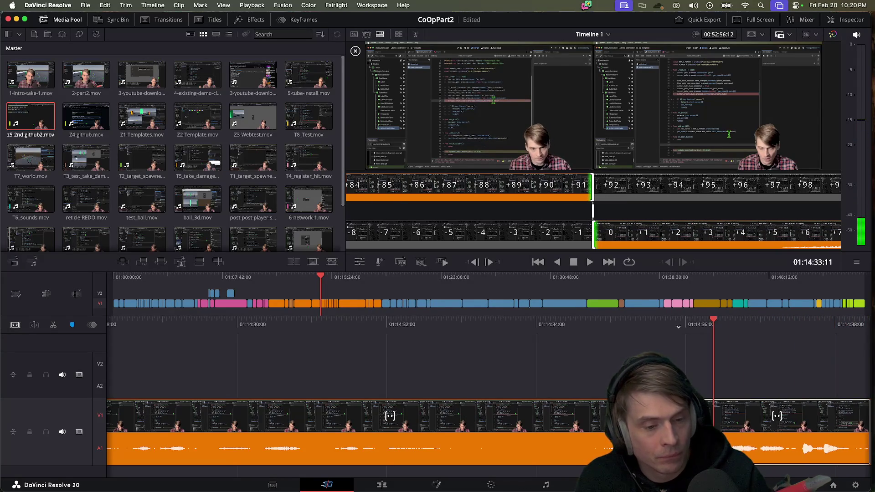
pyautogui.moveTo(711, 411); pyautogui.dragTo(711, 412)
pyautogui.press('/')
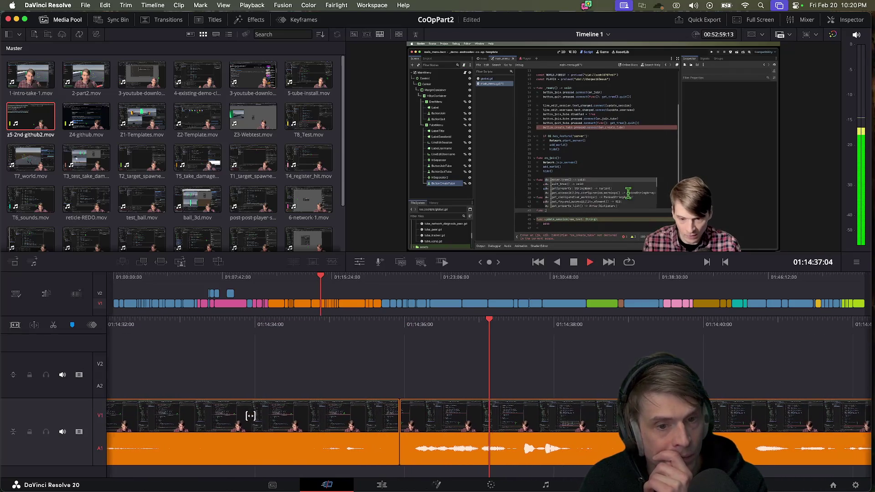
pyautogui.press('space')
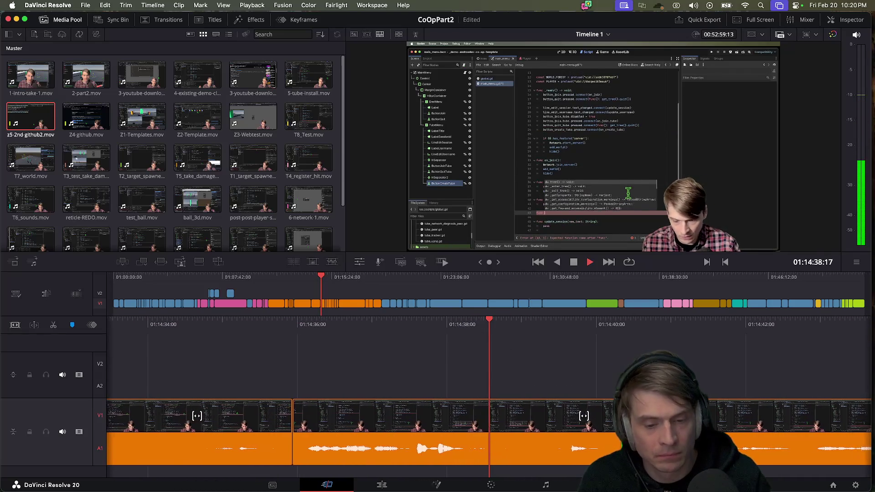
pyautogui.press('j')
pyautogui.press('j')
pyautogui.press('k')
# Push the edit point near 01:14:40 about a second later and play it back
pyautogui.moveTo(513, 440)
pyautogui.mouseDown()
pyautogui.moveTo(859, 434)
pyautogui.moveTo(793, 437)
pyautogui.moveTo(816, 435)
pyautogui.mouseUp()
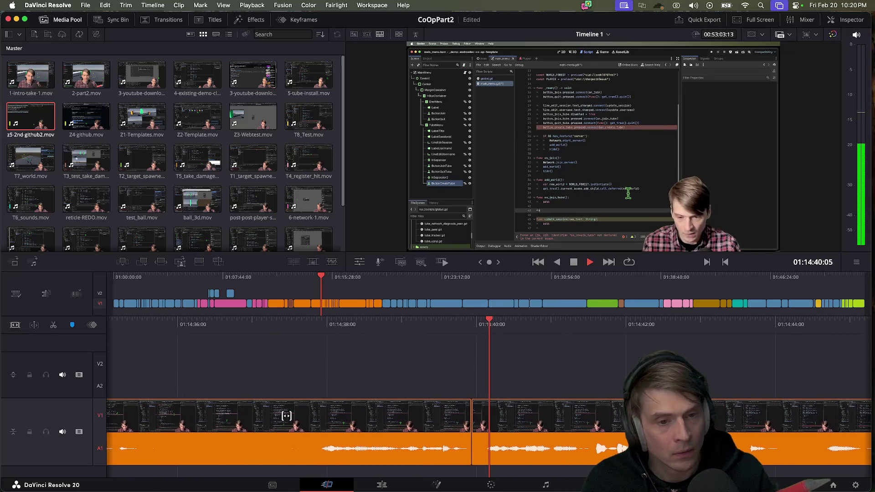
pyautogui.press('space')
pyautogui.press('j')
pyautogui.press('k')
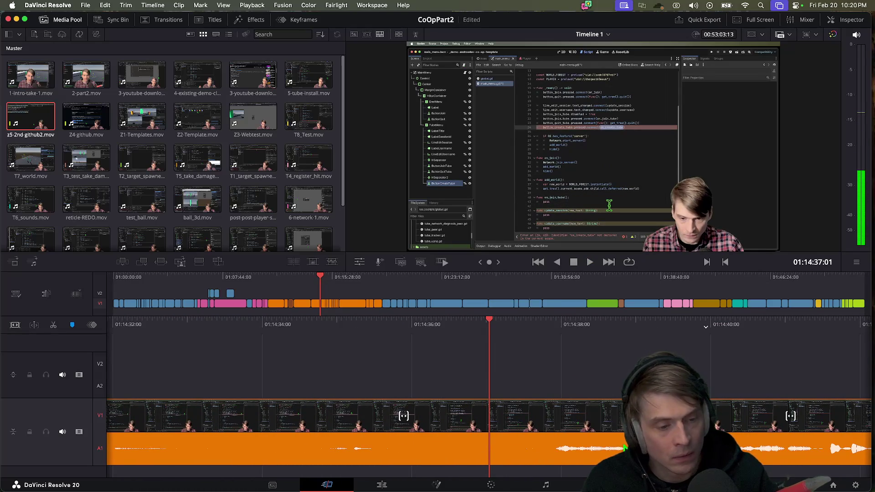
pyautogui.press('space')
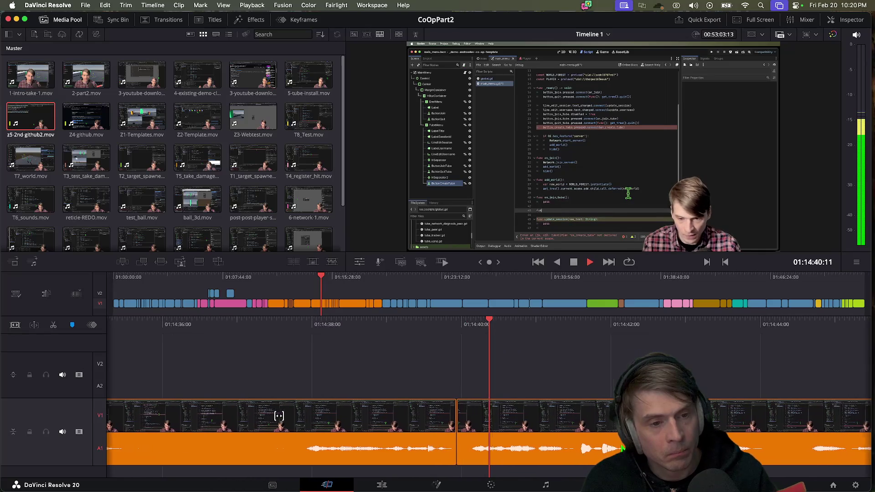
pyautogui.press('space')
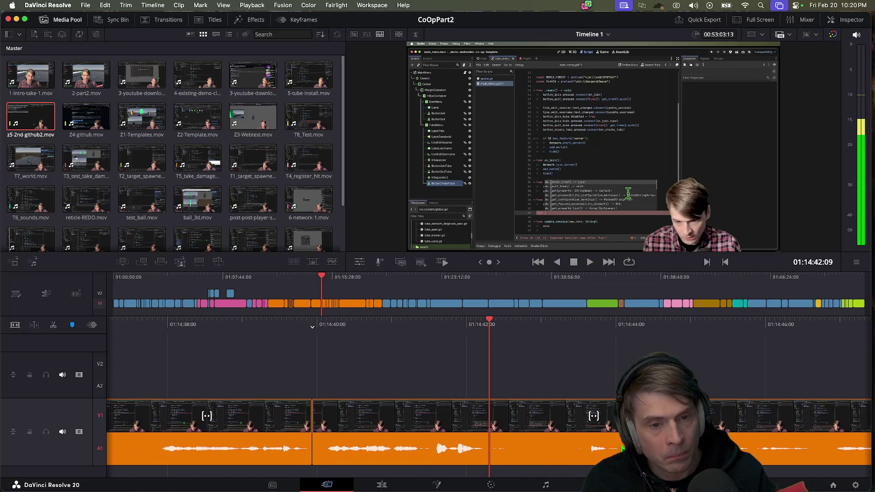
pyautogui.press('j')
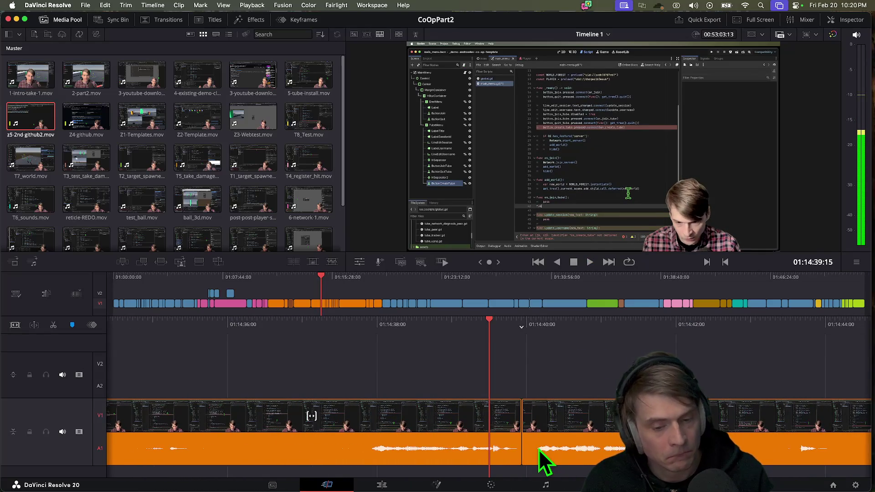
pyautogui.press('space')
pyautogui.press('space')
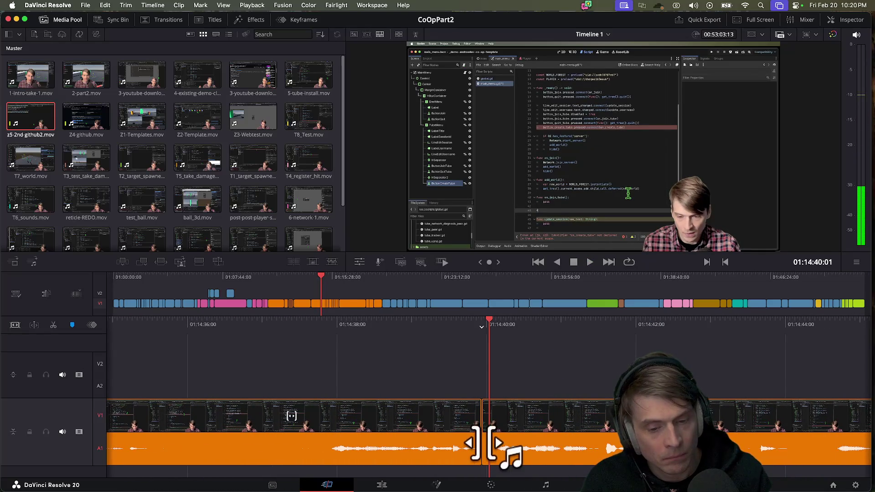
pyautogui.moveTo(490, 441); pyautogui.dragTo(612, 441)
pyautogui.press('space')
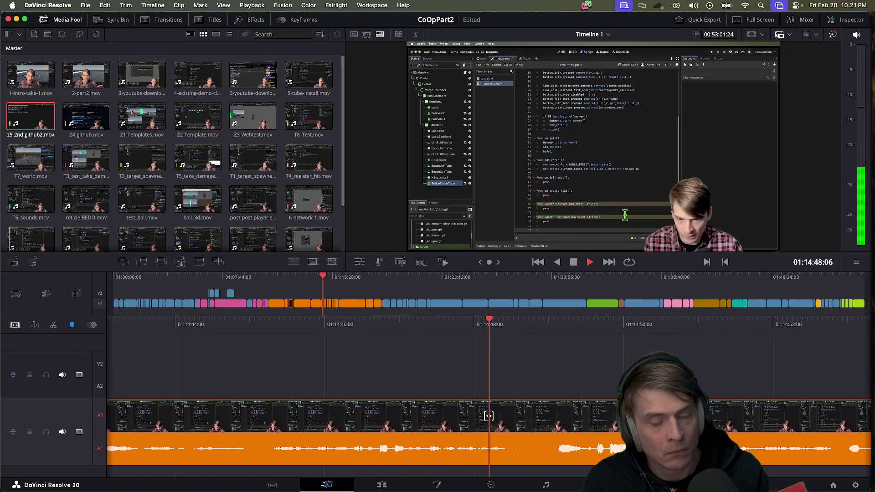
# Trim the cut later to drop extra coding footage, then rewatch the section
pyautogui.press('space')
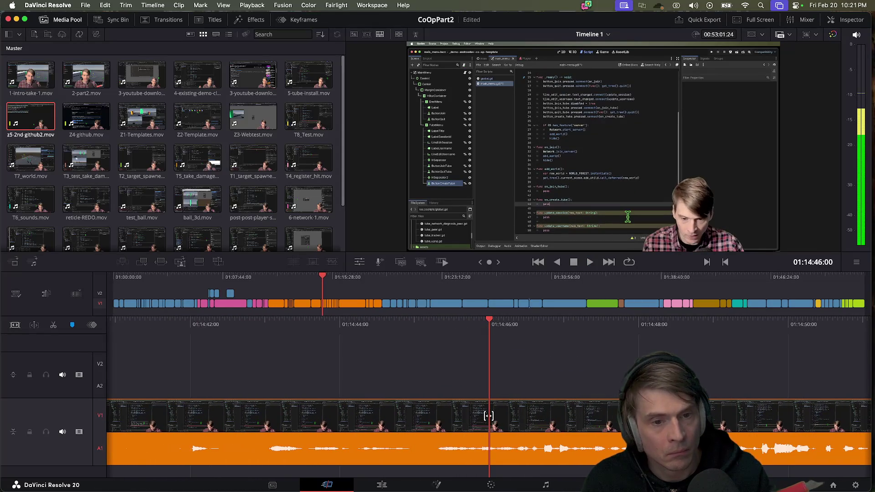
pyautogui.press('Left')
pyautogui.press('Left')
pyautogui.press('Left')
pyautogui.press('Left')
pyautogui.press('Left')
pyautogui.press('Left')
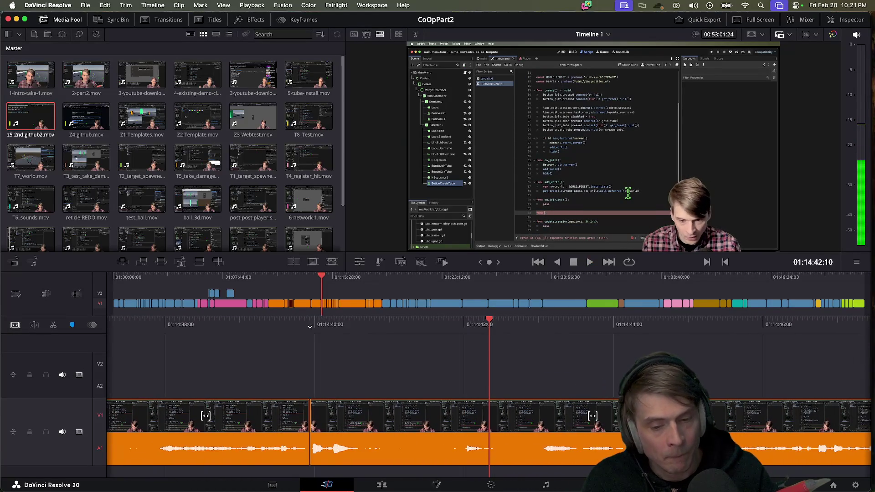
pyautogui.hotkey('shift', 'Left')
pyautogui.hotkey('shift', 'Left')
pyautogui.hotkey('shift', 'Left')
pyautogui.hotkey('shift', 'Left')
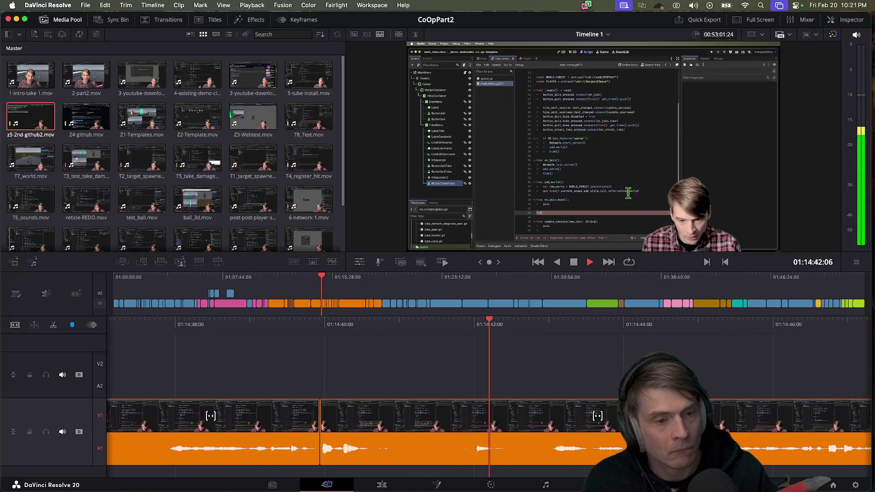
pyautogui.moveTo(293, 438); pyautogui.dragTo(477, 442)
pyautogui.press('space')
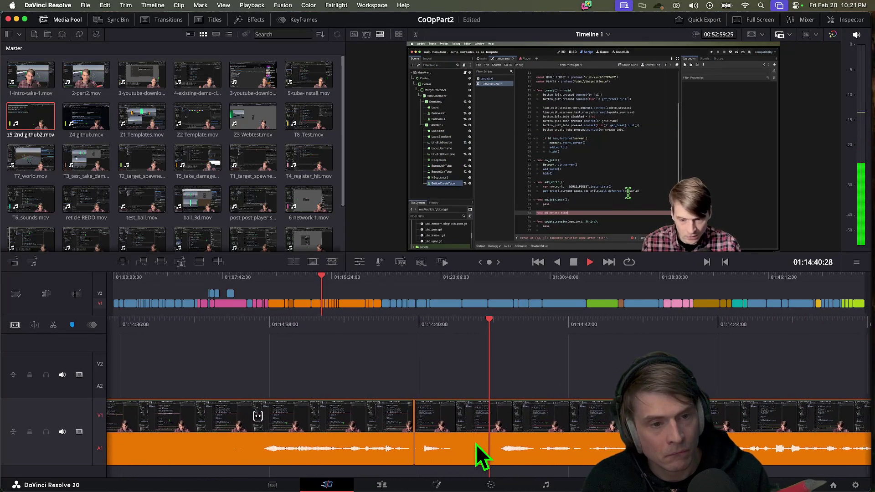
pyautogui.press('space')
pyautogui.press('j')
pyautogui.press('j')
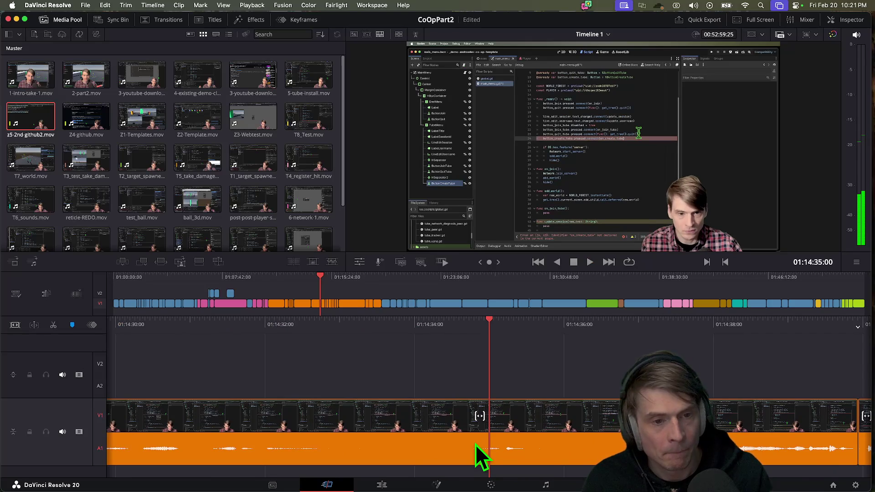
pyautogui.press('space')
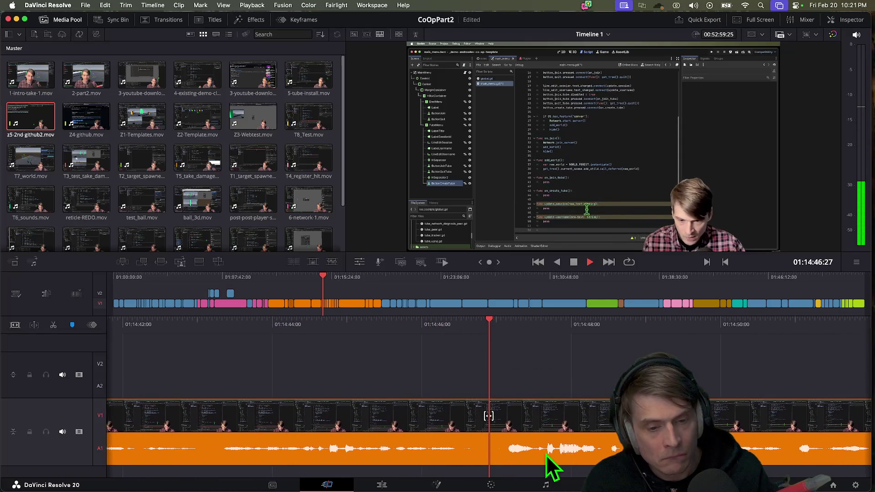
# Shorten the clip at the 01:14:36 cut by roughly three seconds to remove a pause
pyautogui.hotkey('ctrl', 'shift', '[')
pyautogui.press('j')
pyautogui.press('j')
pyautogui.press('/')
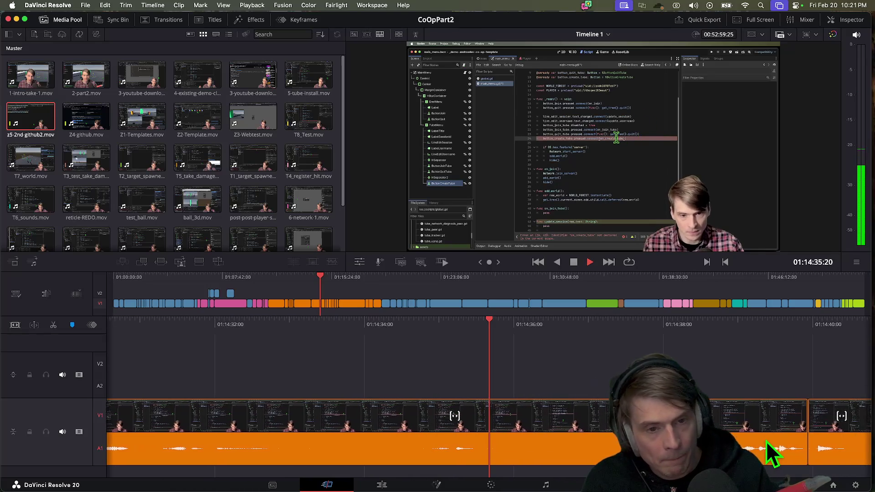
pyautogui.press('space')
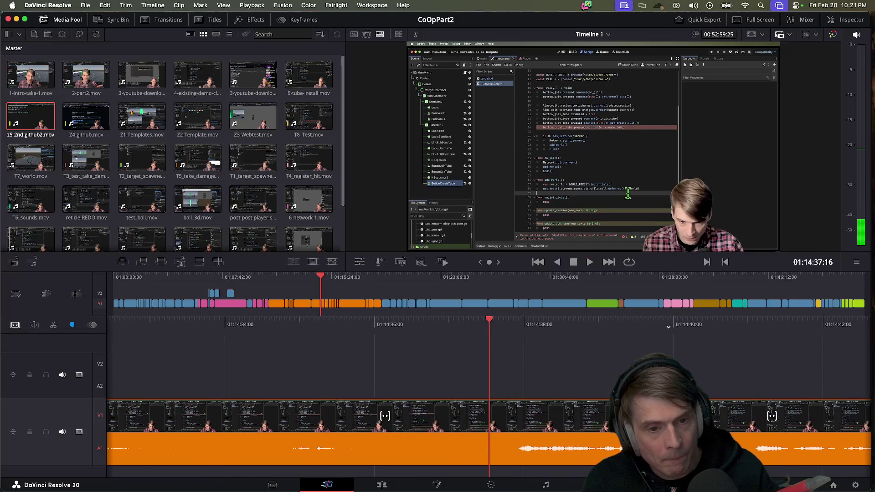
pyautogui.press('Right')
pyautogui.press('Right')
pyautogui.press('Right')
pyautogui.moveTo(419, 433)
pyautogui.mouseDown()
pyautogui.moveTo(371, 434)
pyautogui.moveTo(417, 446)
pyautogui.moveTo(714, 449)
pyautogui.moveTo(582, 447)
pyautogui.moveTo(620, 448)
pyautogui.mouseUp()
pyautogui.press('space')
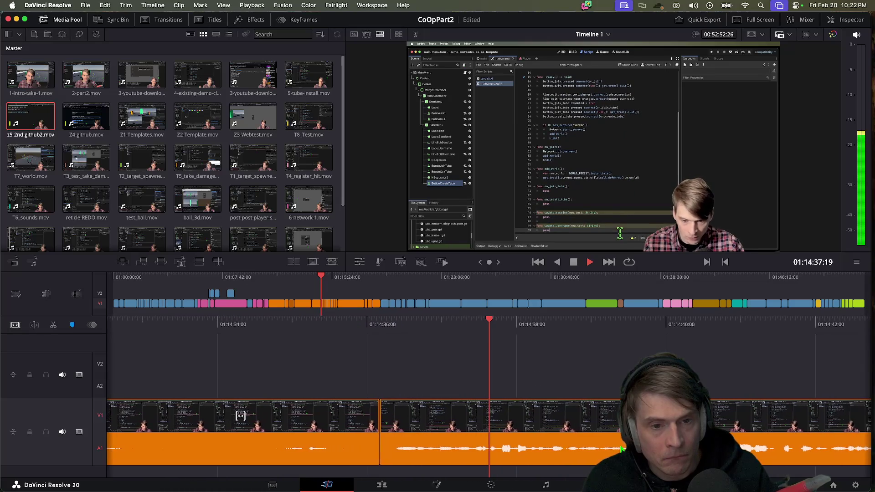
# Ripple-trim two cuts back by about three seconds and two seconds
pyautogui.press('j')
pyautogui.press('k')
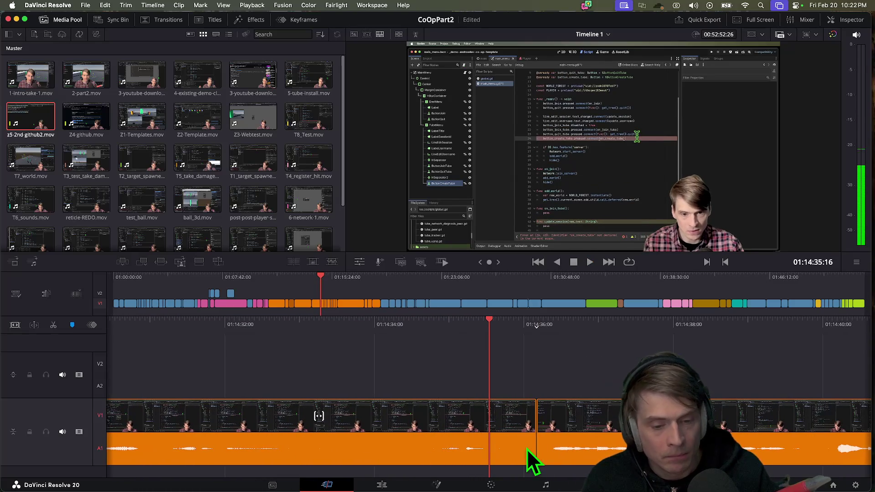
pyautogui.moveTo(546, 440)
pyautogui.mouseDown()
pyautogui.moveTo(564, 440)
pyautogui.moveTo(150, 427)
pyautogui.moveTo(292, 448)
pyautogui.mouseUp()
pyautogui.press('space')
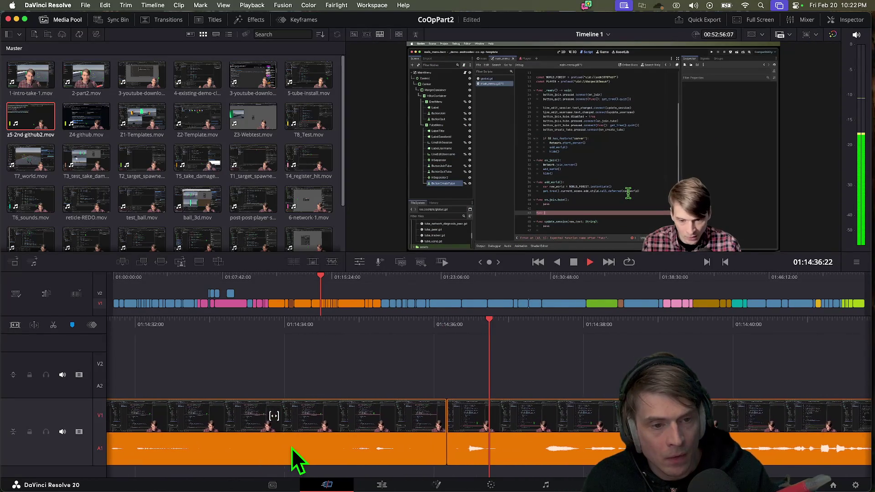
pyautogui.press('space')
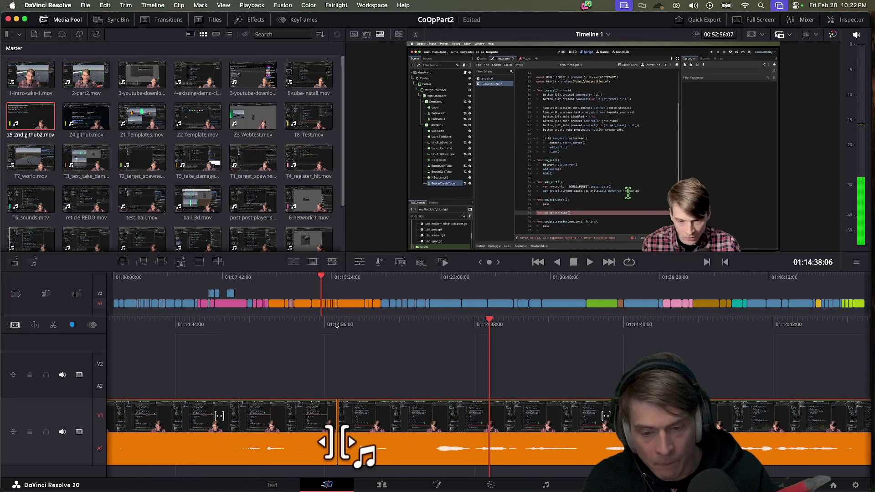
pyautogui.moveTo(327, 438); pyautogui.dragTo(109, 433)
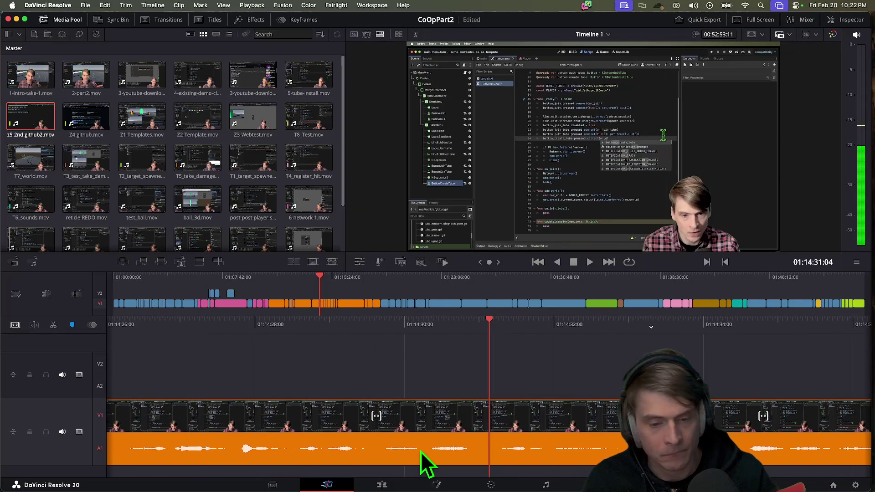
pyautogui.press('space')
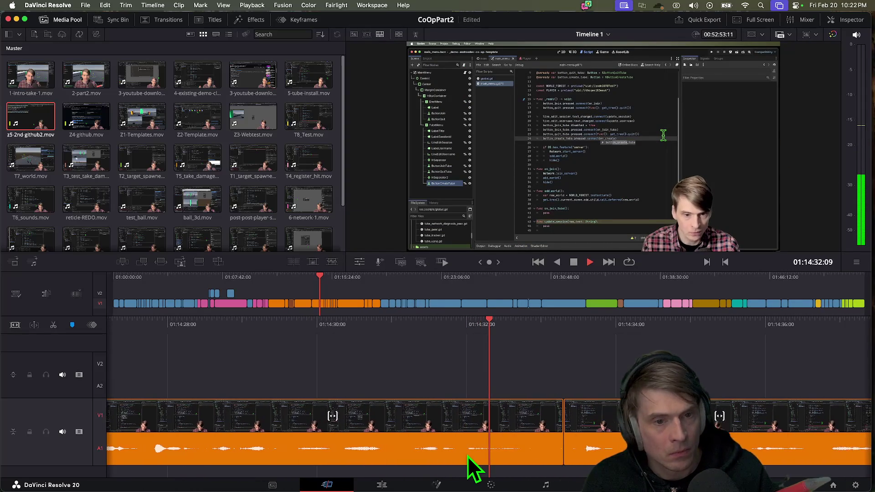
# Tighten one cut by a few frames and extend another by about a second, then review
pyautogui.press('space')
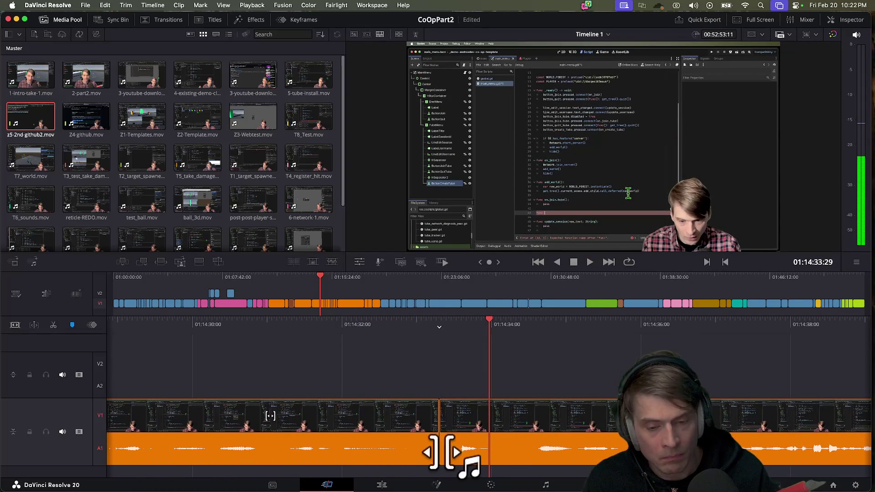
pyautogui.moveTo(430, 447); pyautogui.dragTo(414, 445)
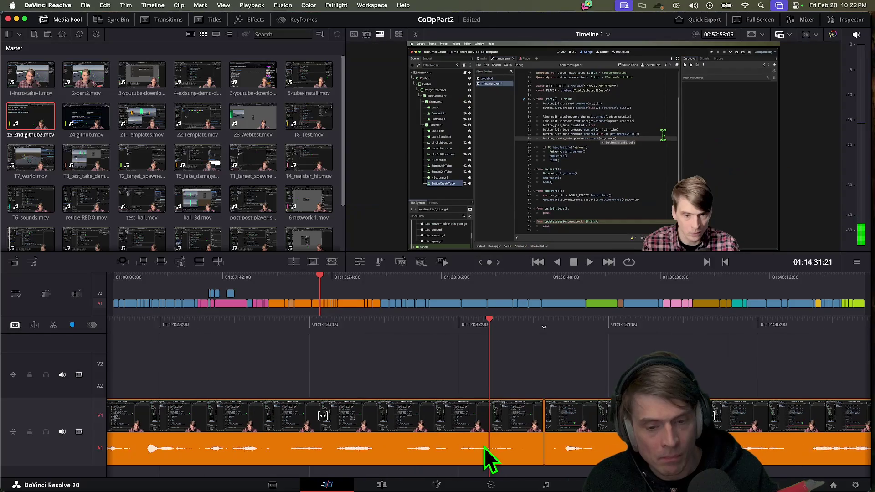
pyautogui.press('space')
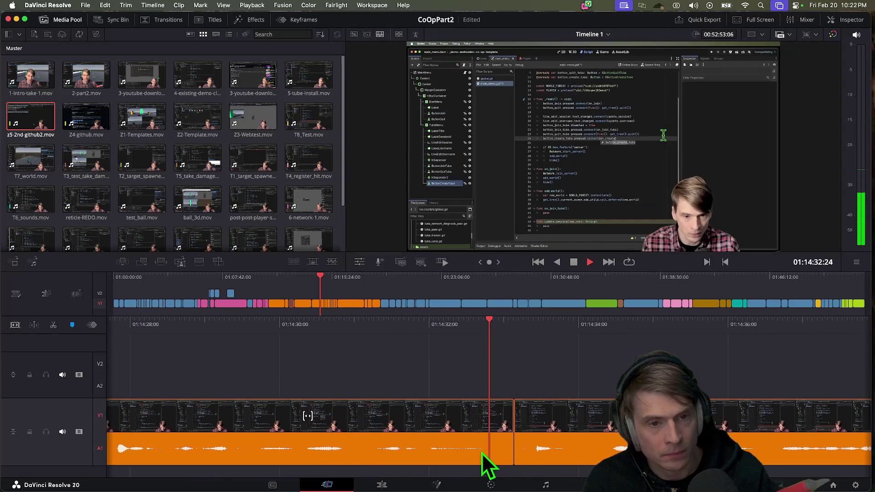
pyautogui.press('space')
pyautogui.moveTo(415, 436); pyautogui.dragTo(551, 436)
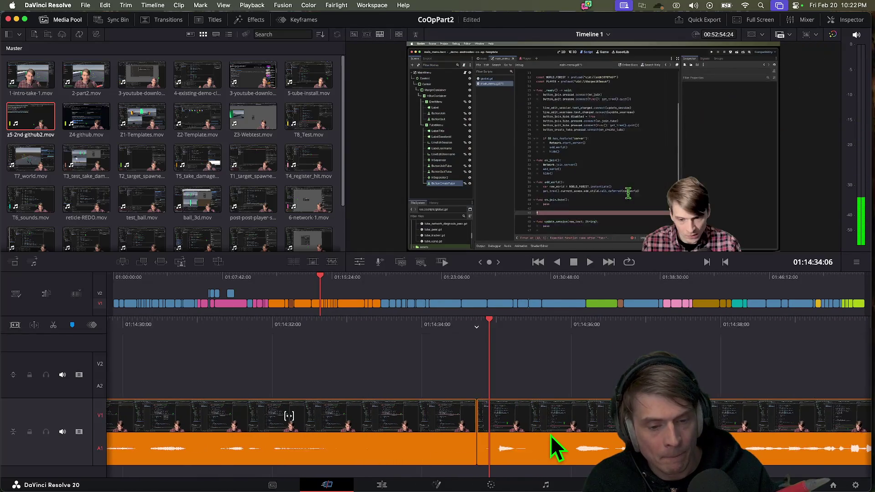
pyautogui.press('space')
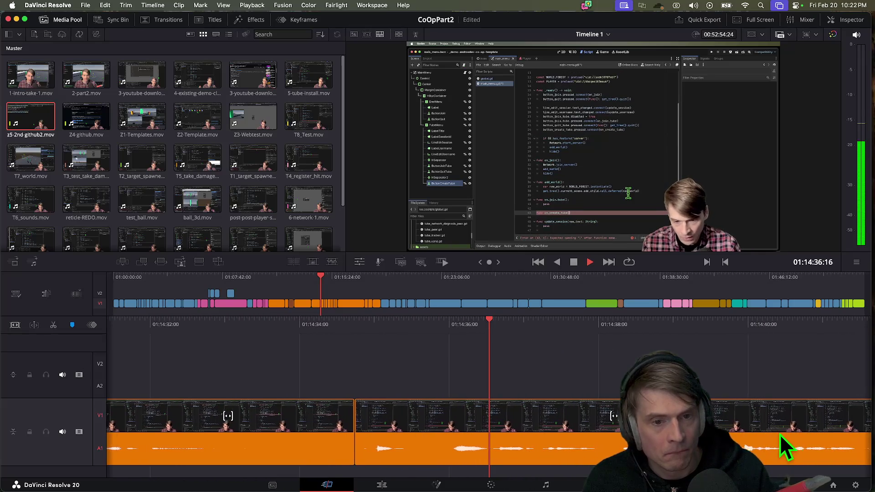
pyautogui.press('j')
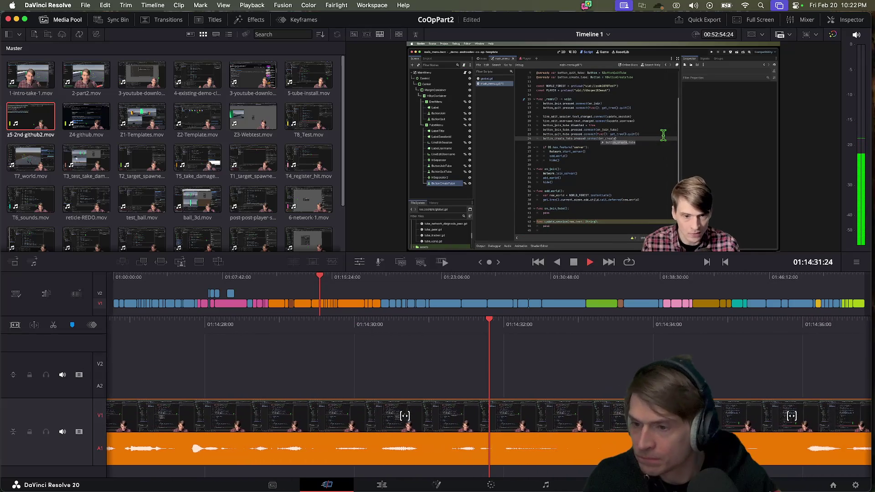
pyautogui.press('j')
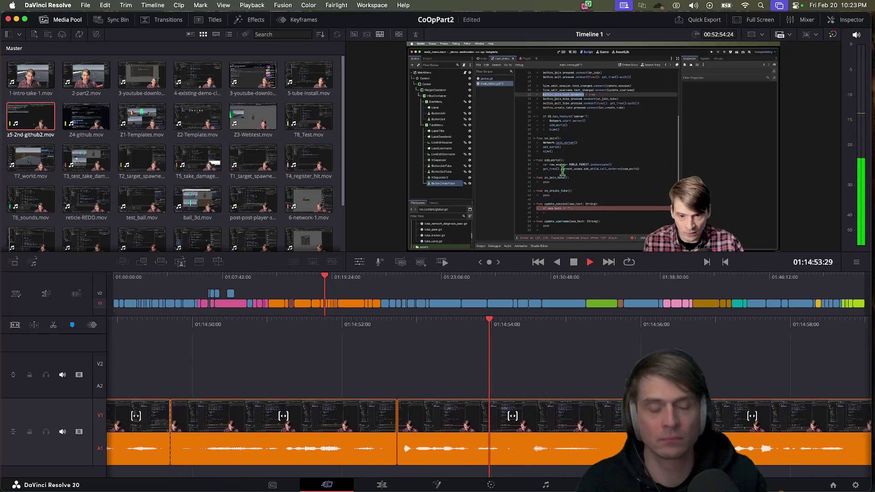
pyautogui.press('super+Tab')
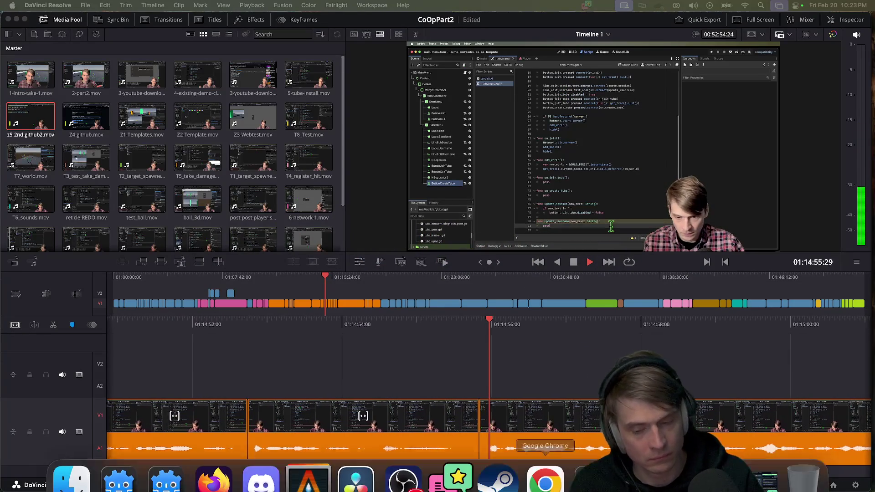
# Accept the oh-my-zsh update in Alacritty with y, then return to Resolve and rewind
pyautogui.click(320, 470)
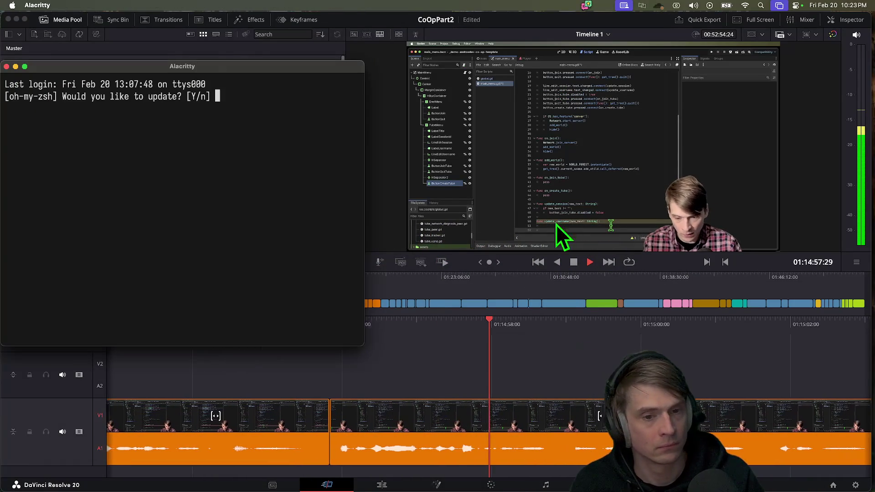
pyautogui.write('y')
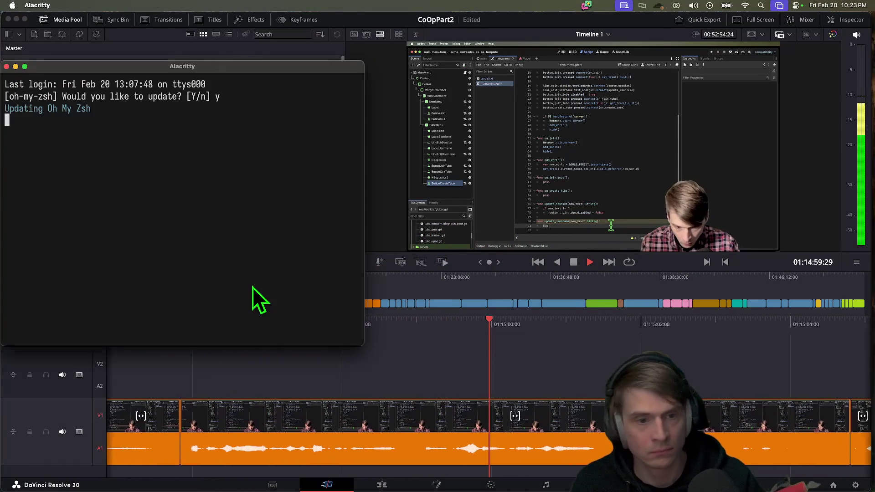
pyautogui.click(542, 333)
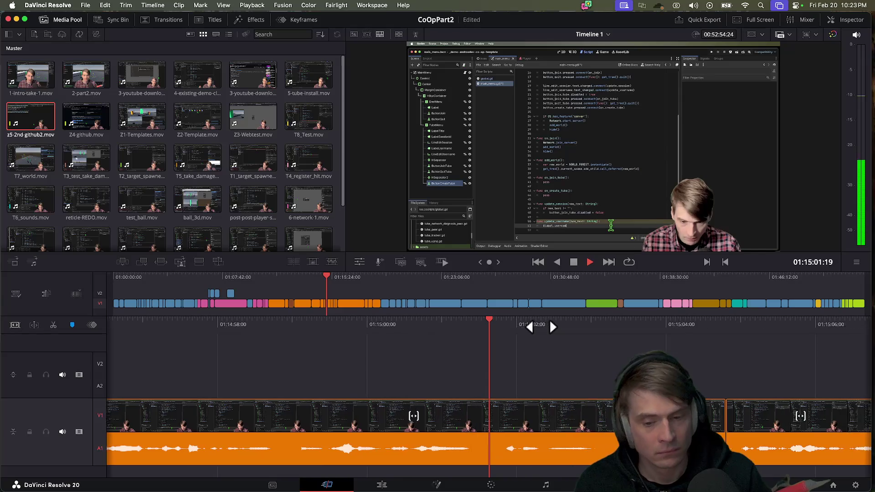
pyautogui.press('Up')
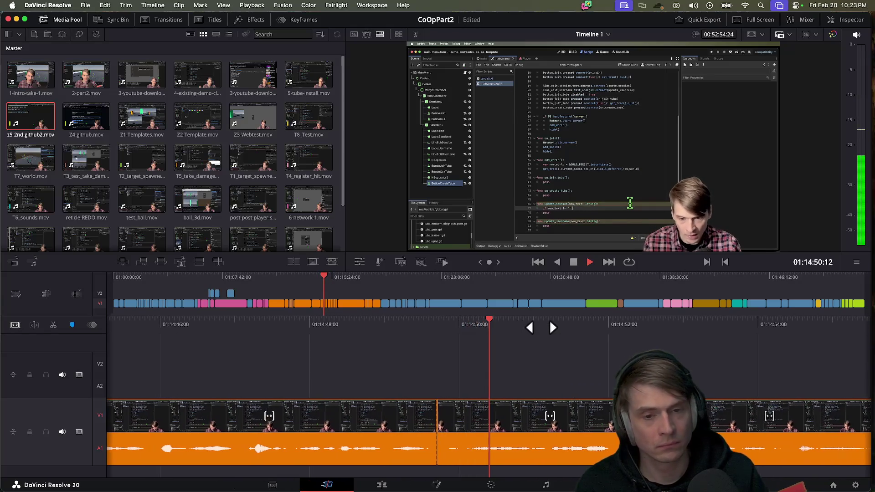